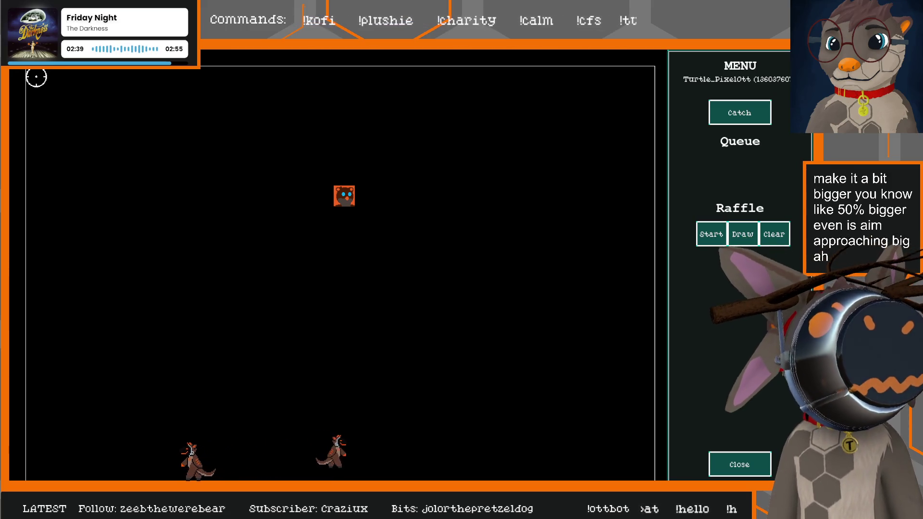
Step: Stop the running game and change grid_size to 75 in the Create code
key("Escape")
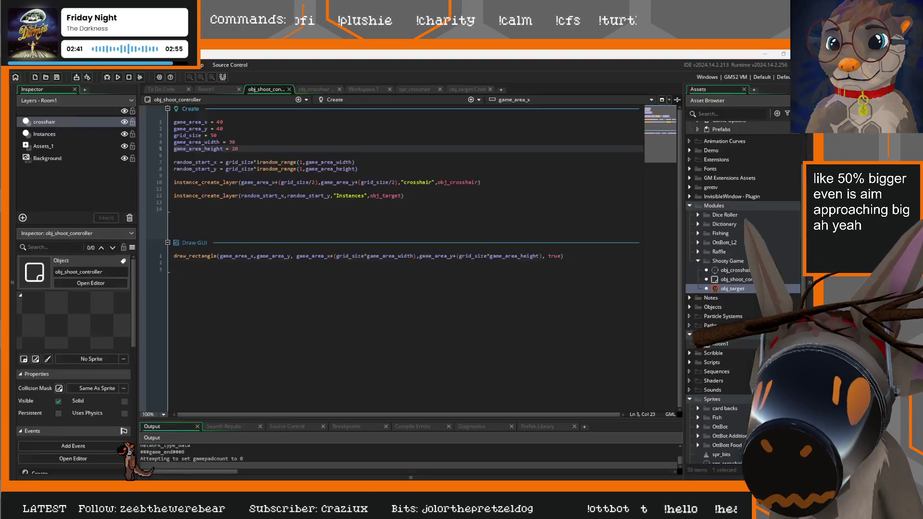
left_click(217, 135)
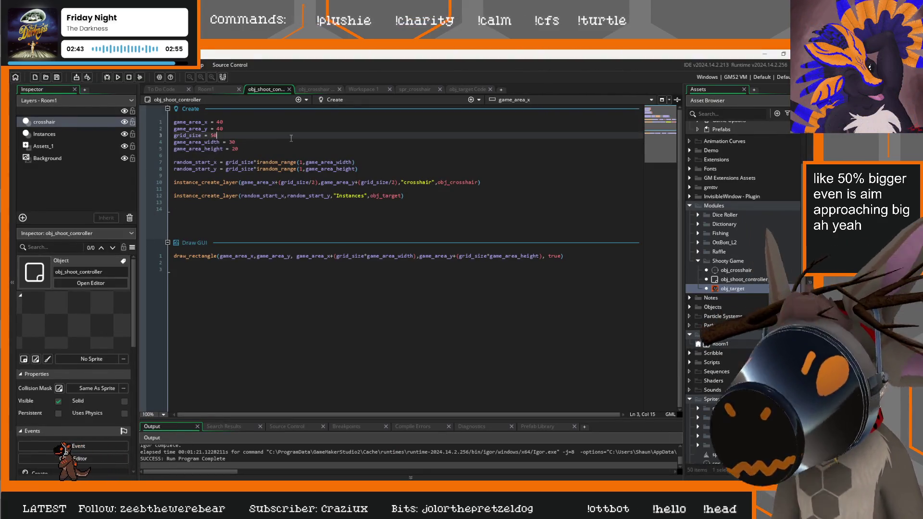
key("BackSpace")
key("BackSpace")
type("75")
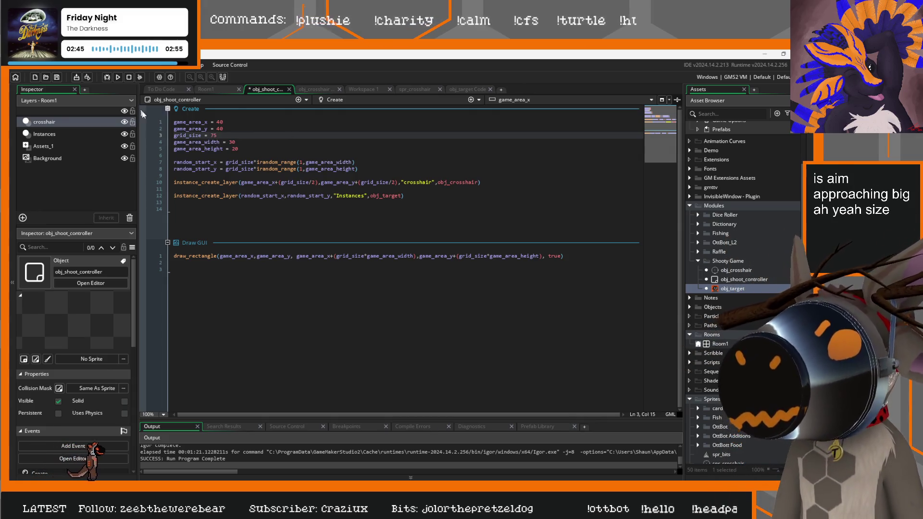
Step: Set game_area_width to 20 and bring up the spr_crosshair sprite
left_click(298, 142)
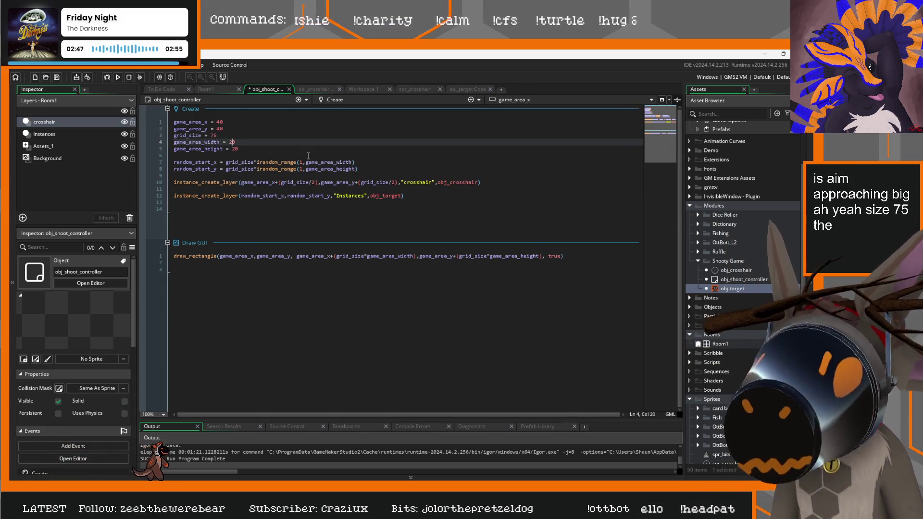
key("BackSpace")
type("2")
key("Down")
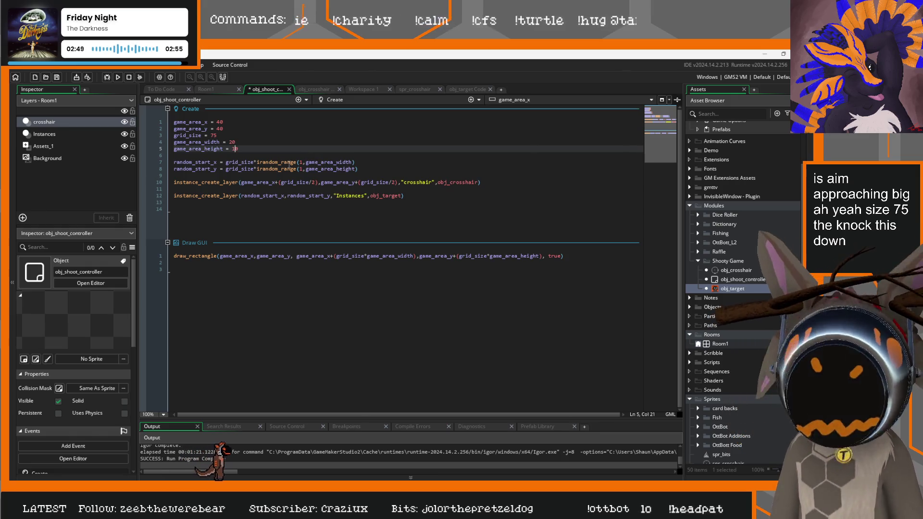
left_click(467, 89)
left_click(436, 90)
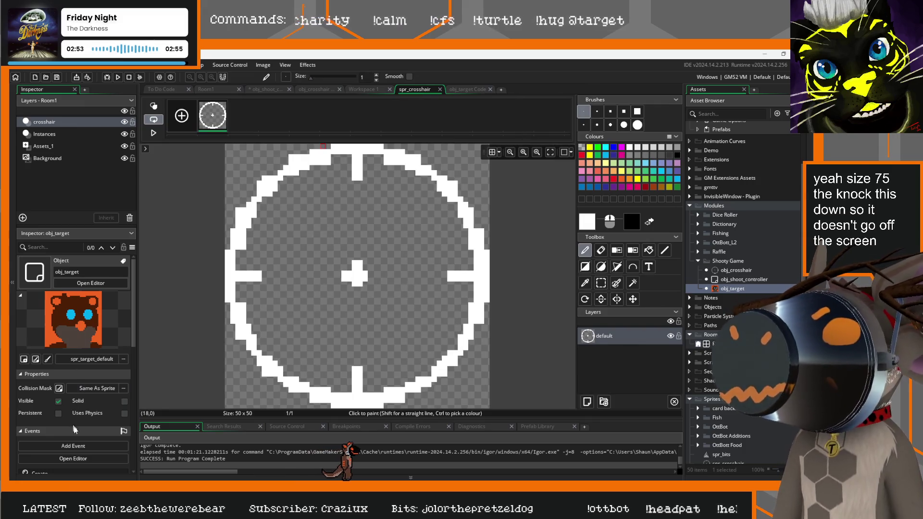
Step: Scale the crosshair image to 75×75 and bring spr_target_default into view in the workspace
left_click(372, 91)
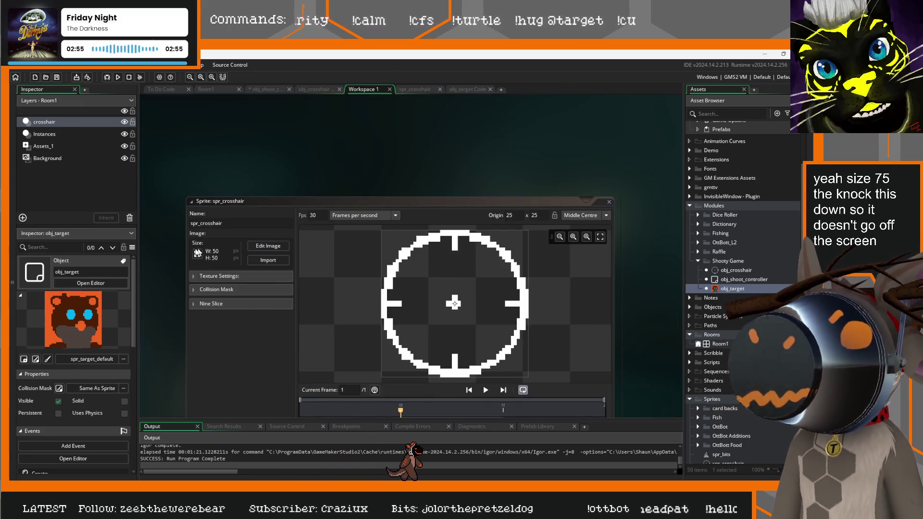
left_click(197, 253)
left_click(92, 162)
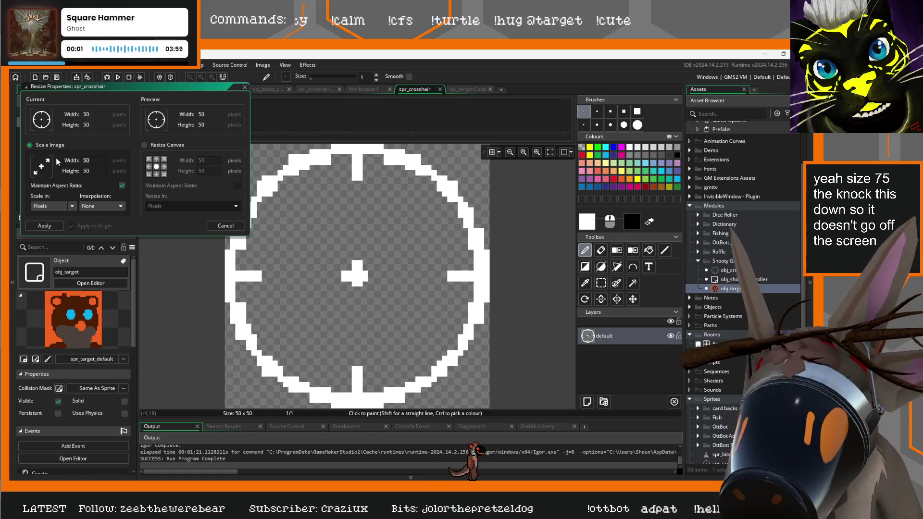
type("5")
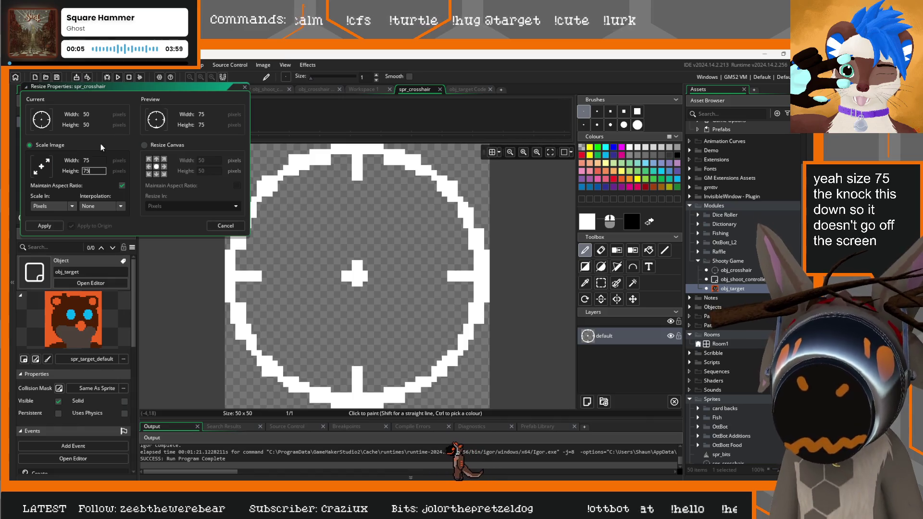
left_click(45, 225)
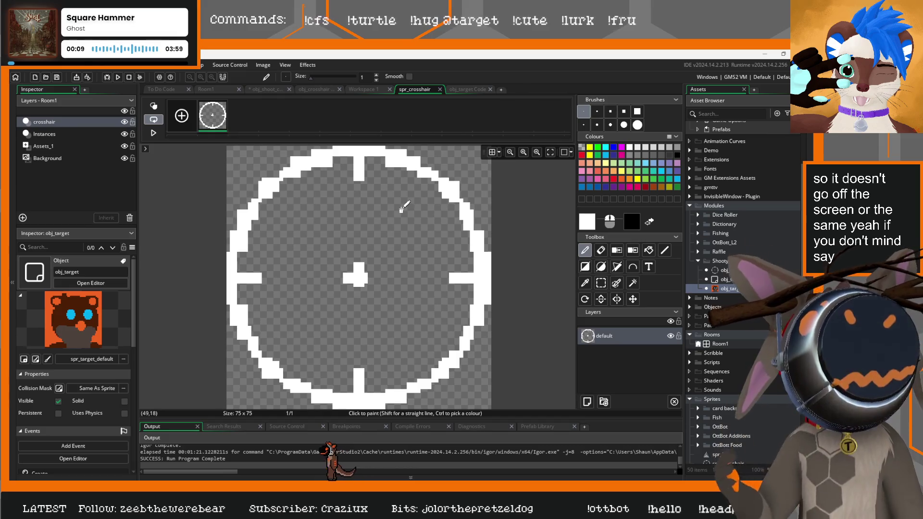
left_click(360, 91)
scroll(216, 160, "down", 5)
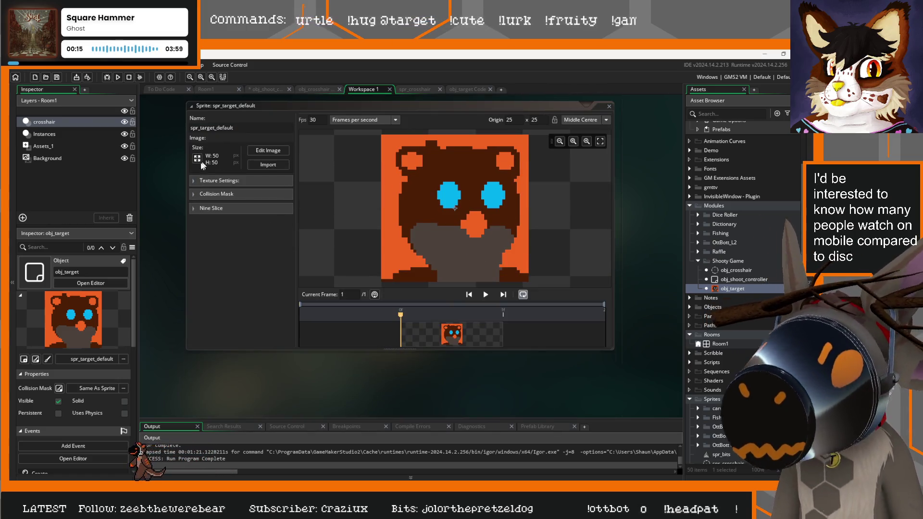
Step: Resize the spr_target_default image to 75×75 with its height following the width
left_click(198, 158)
type("75")
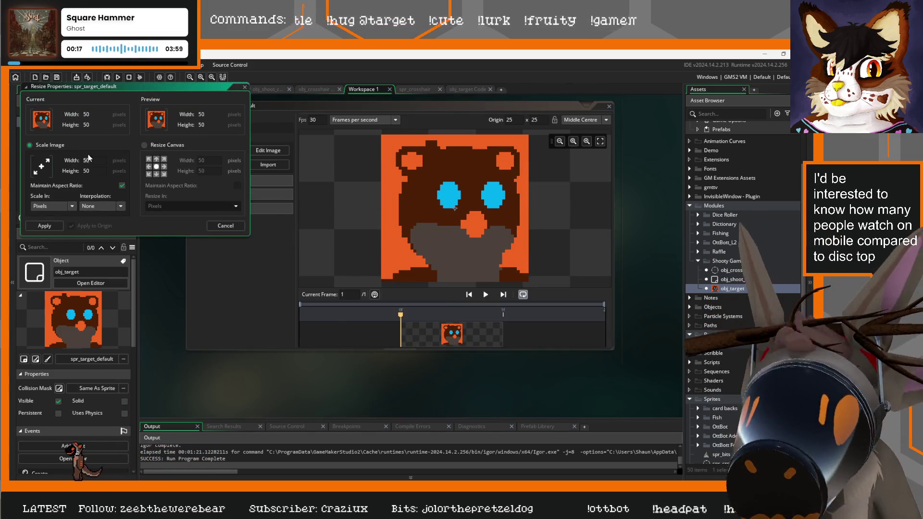
key("Tab")
left_click(49, 227)
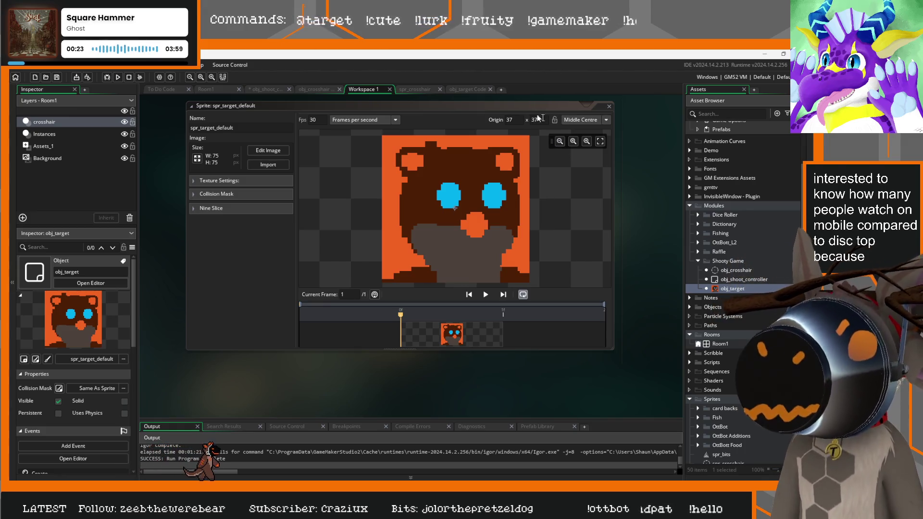
Step: Reposition the target sprite window, recheck the crosshair, and run the game with F5
left_click_drag(527, 108, 548, 158)
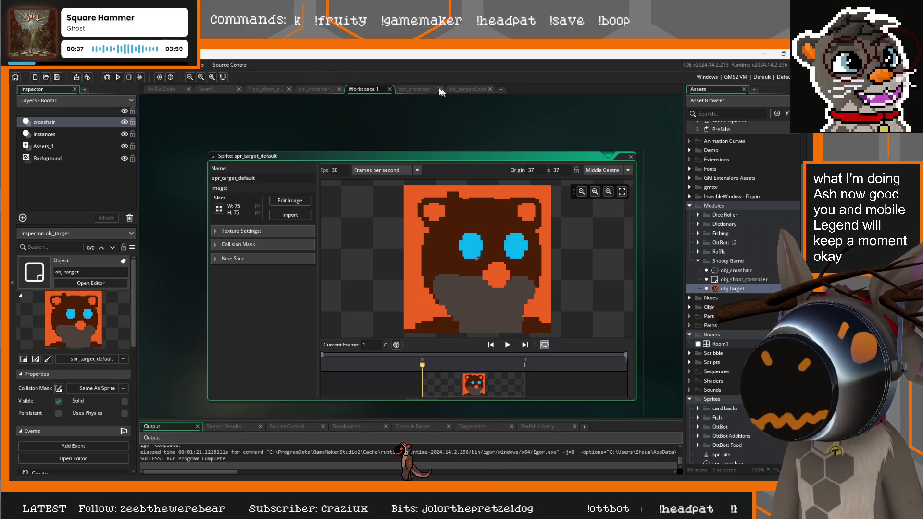
left_click(416, 91)
left_click(368, 89)
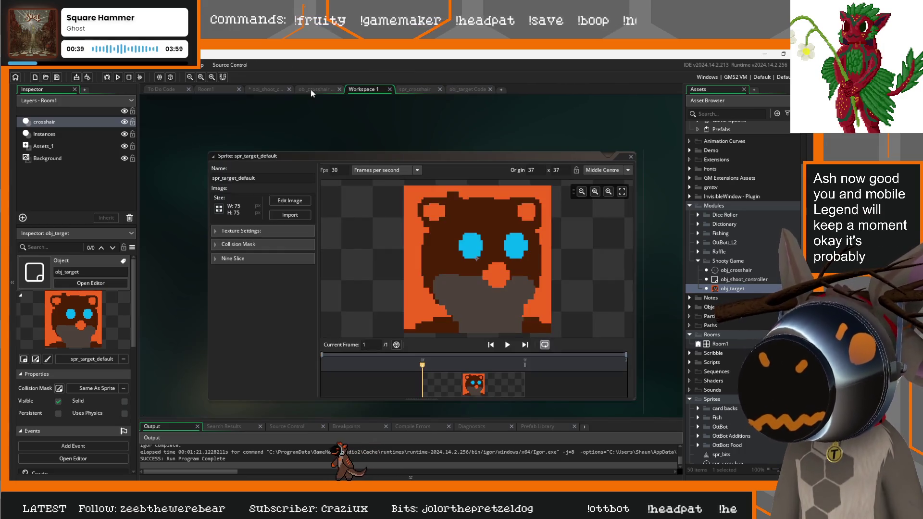
key("F5")
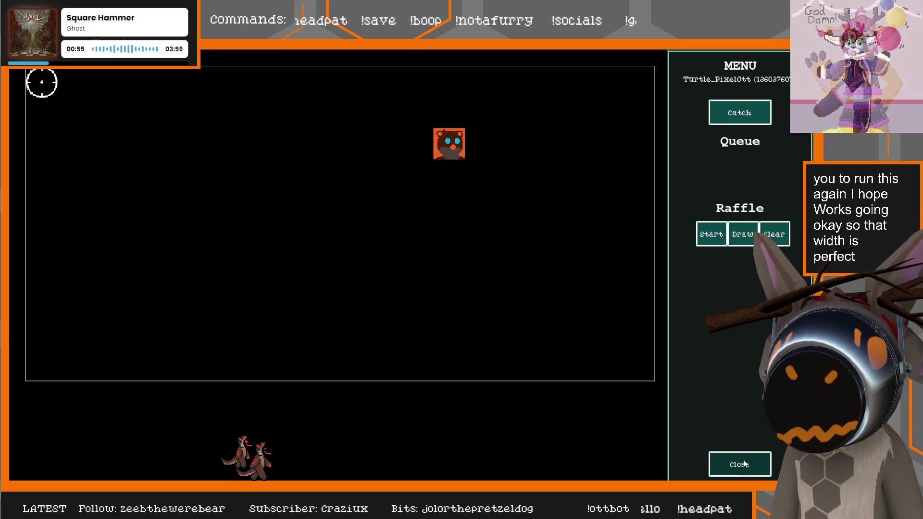
Step: Close the test game and return to obj_shoot_controller's code
key("alt+F4")
left_click(266, 89)
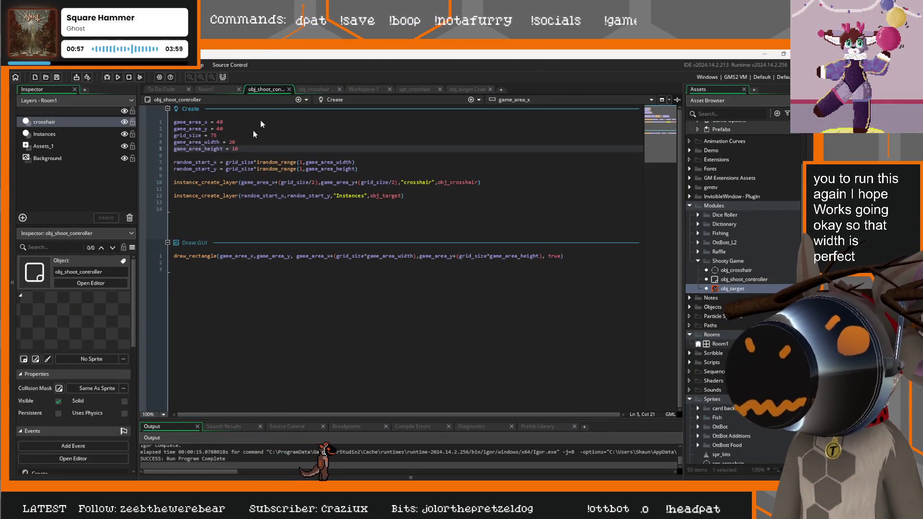
Step: Change game_area_height from 10 to 12 in the shoot controller's Create code
left_click(253, 143)
left_click(254, 148)
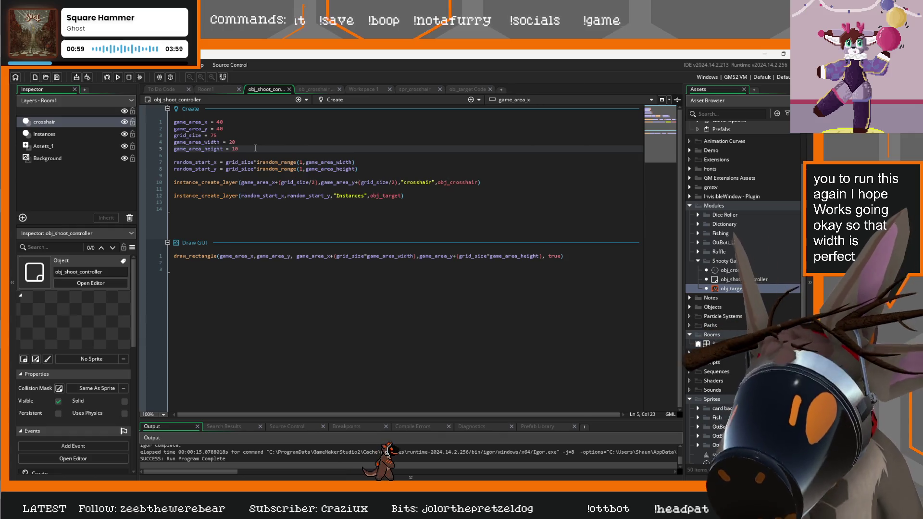
key("BackSpace")
type("2")
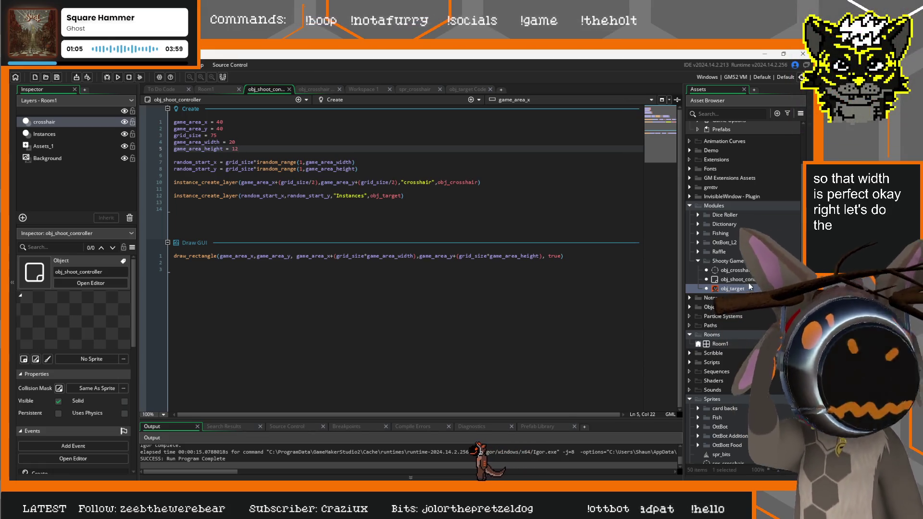
Step: Expand the Scripts folder in the Asset Browser to show its three scripts
scroll(743, 289, "down", 3)
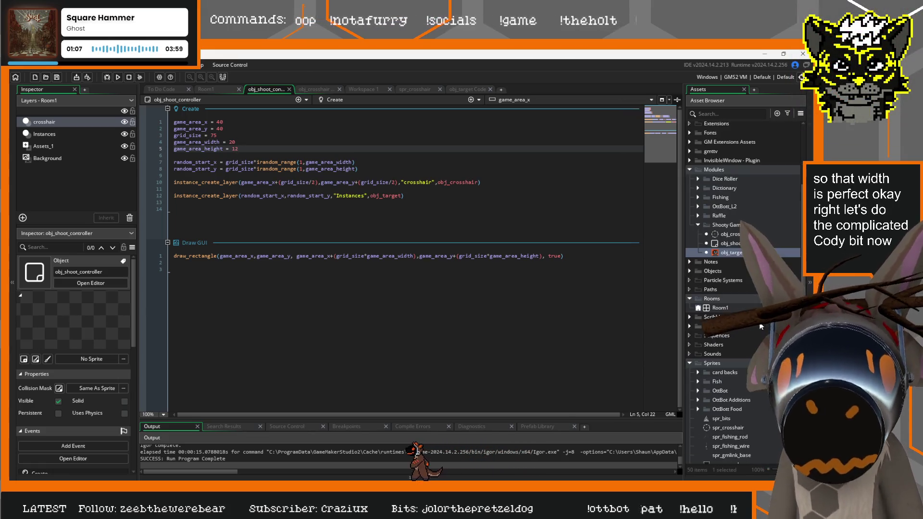
scroll(743, 289, "up", 3)
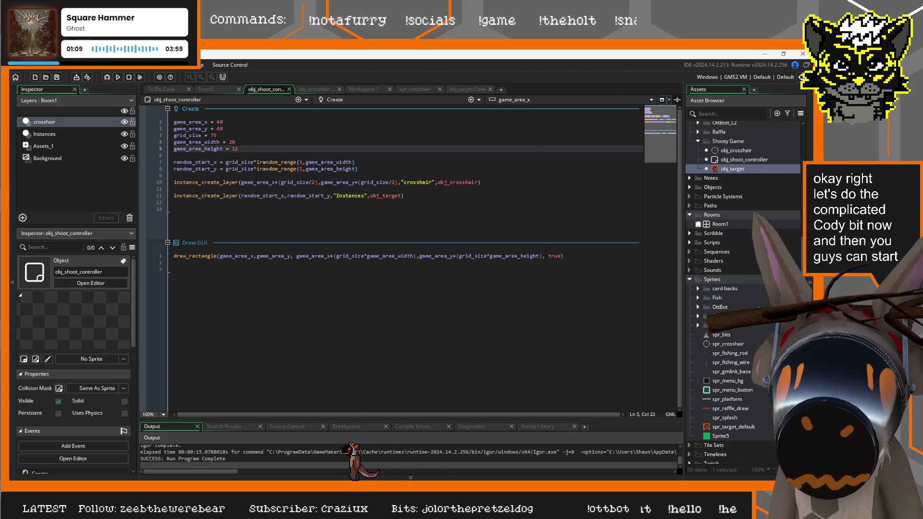
scroll(707, 288, "up", 3)
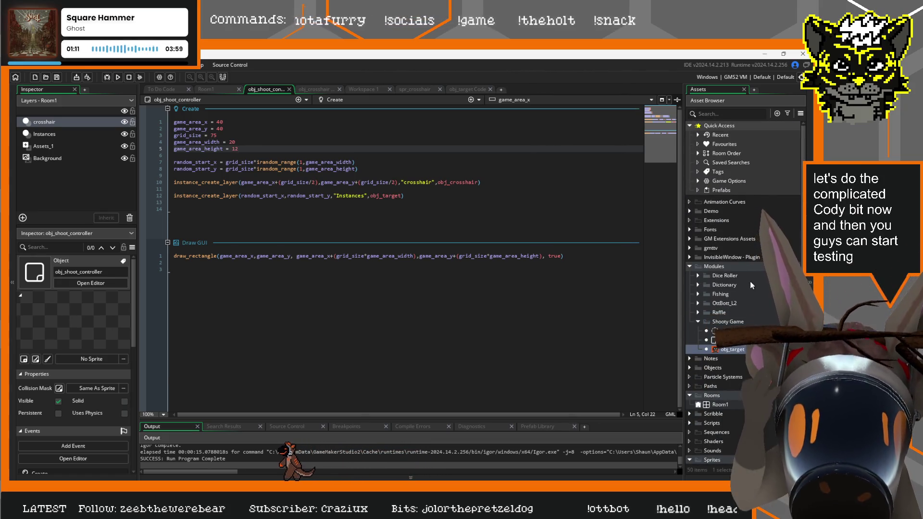
scroll(698, 298, "down", 3)
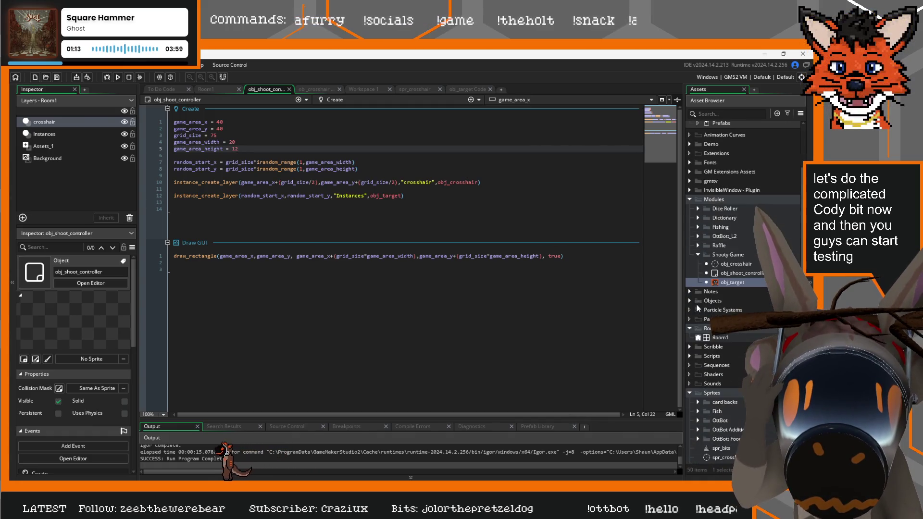
left_click(688, 355)
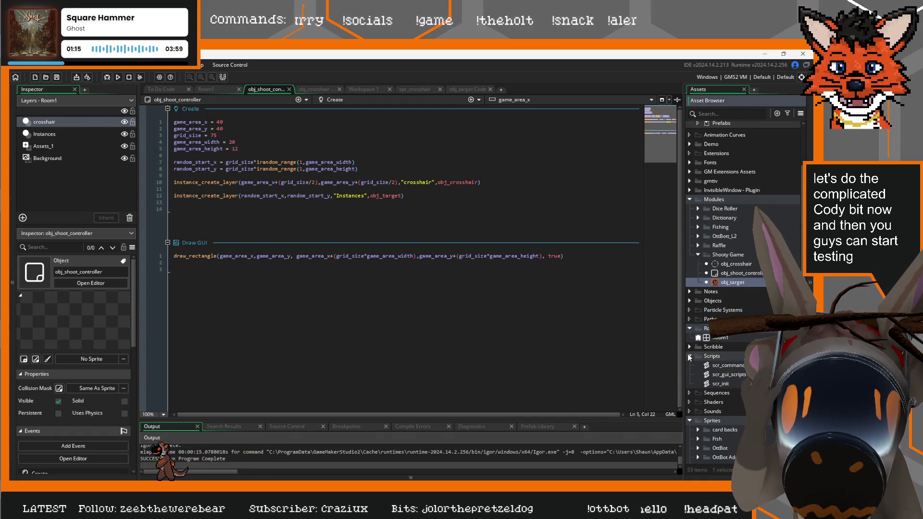
Step: In scr_commands_scripts, add blank lines after the !definefull case's break on line 84
double_click(747, 367)
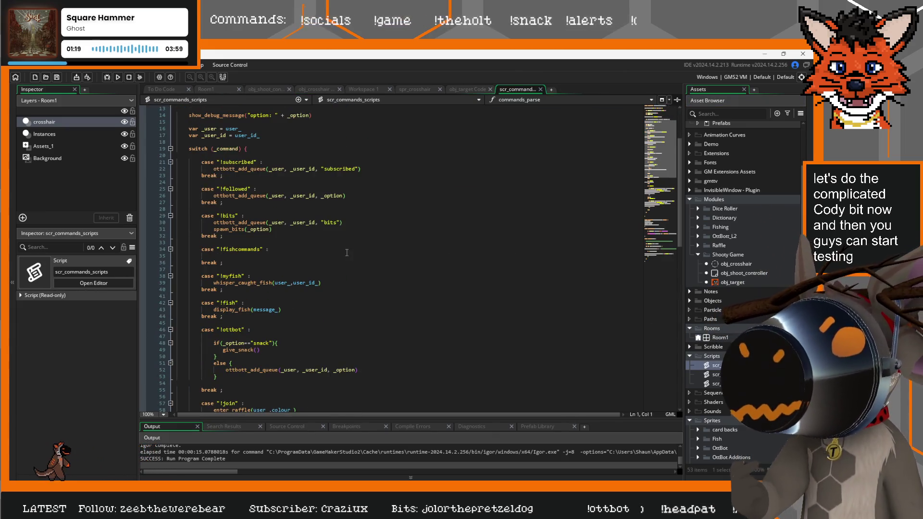
scroll(336, 259, "down", 6)
scroll(325, 240, "down", 8)
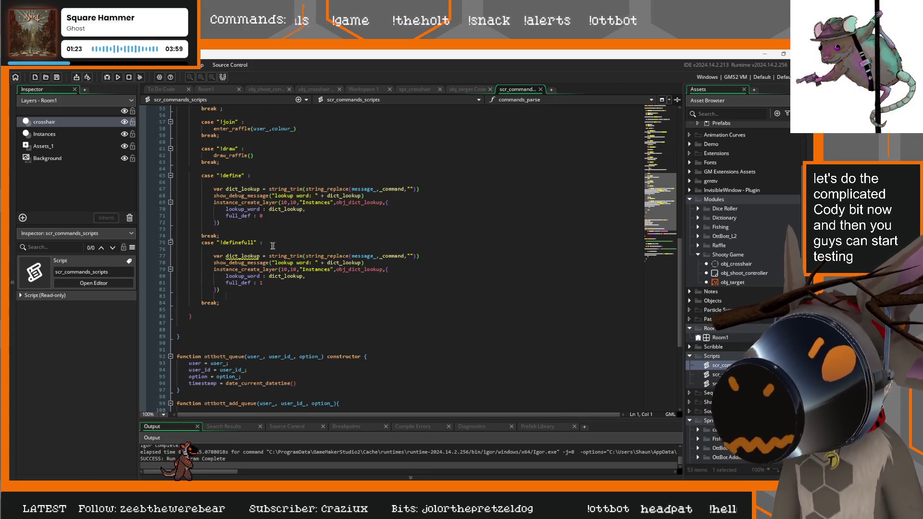
scroll(310, 237, "up", 12)
scroll(315, 236, "up", 6)
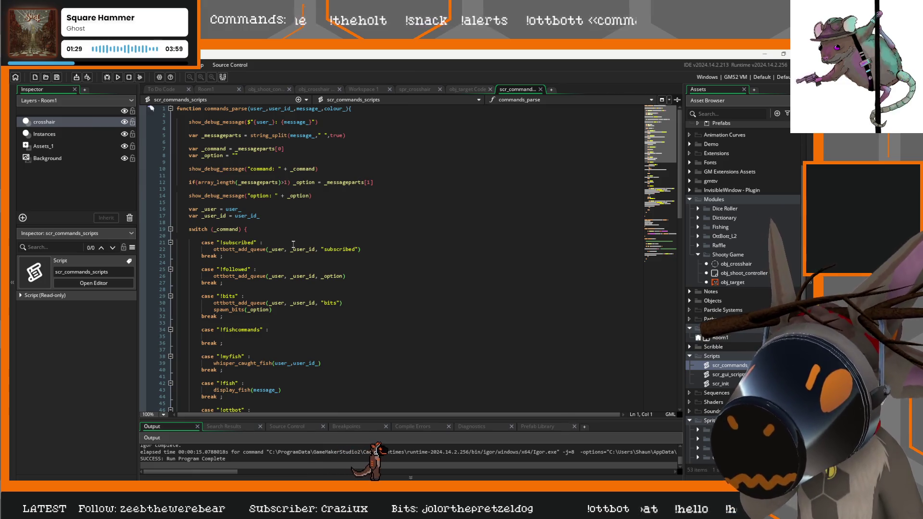
scroll(292, 244, "down", 20)
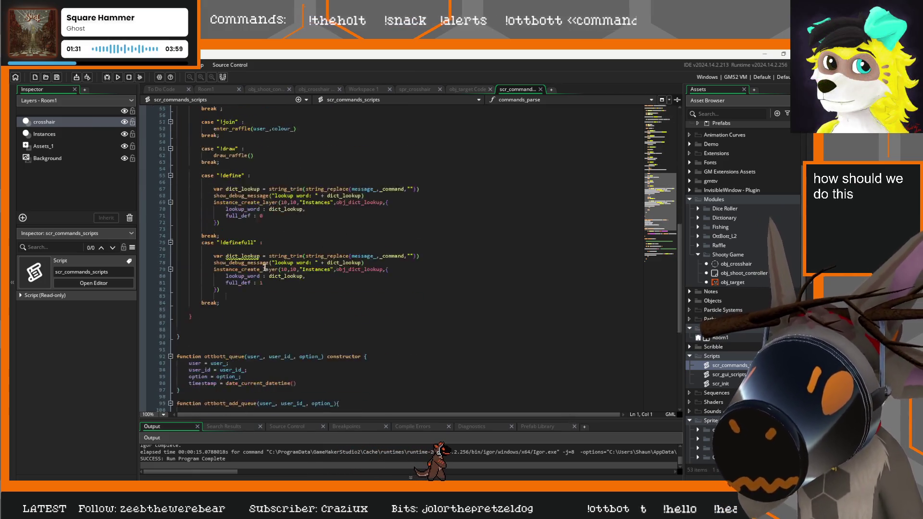
left_click(226, 264)
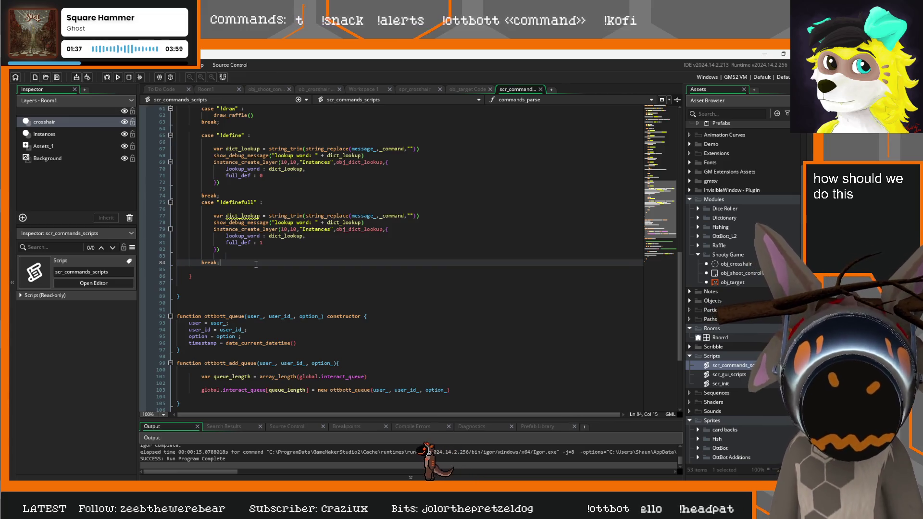
key("Return")
key("Return")
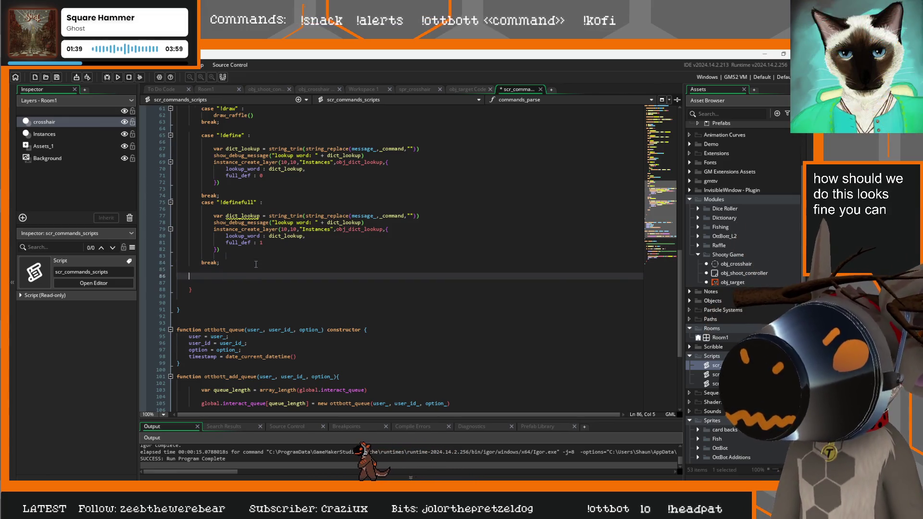
Step: Add a case "!move" : line with a break below it in commands_parse
type("case \"!move")
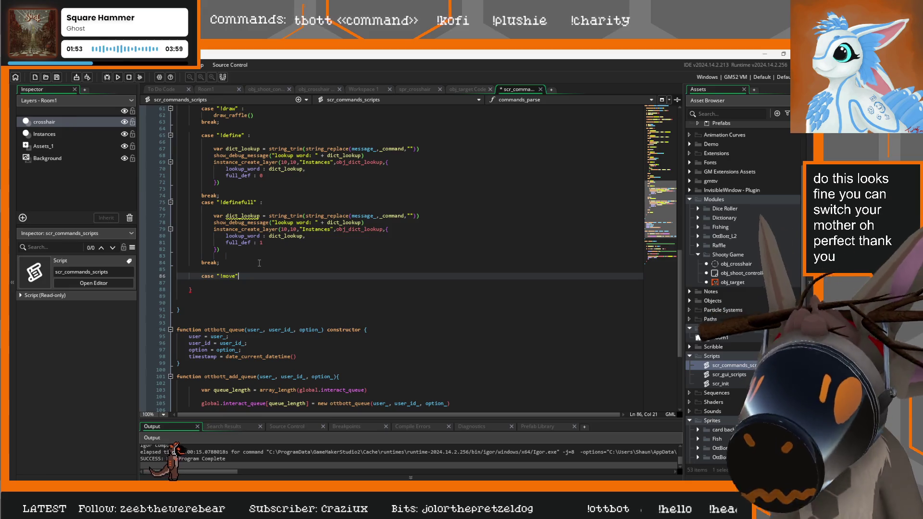
key("Return")
key("Return")
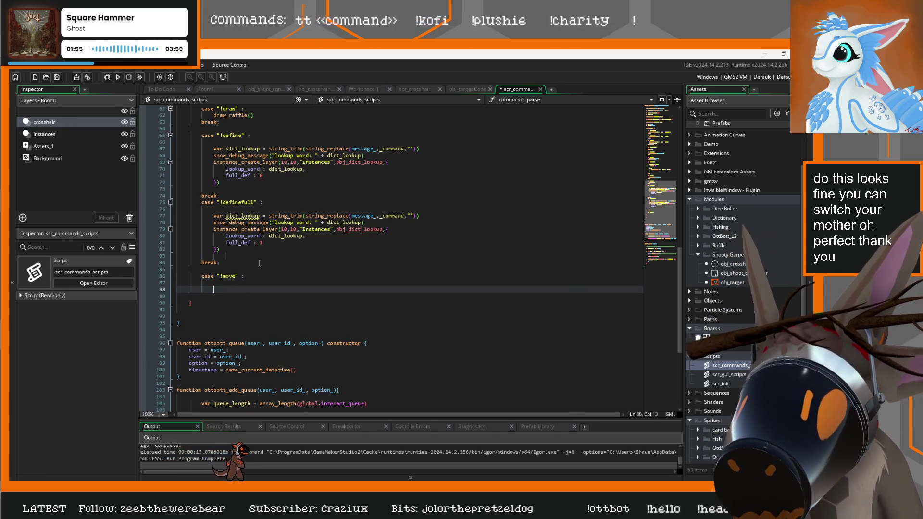
type("break")
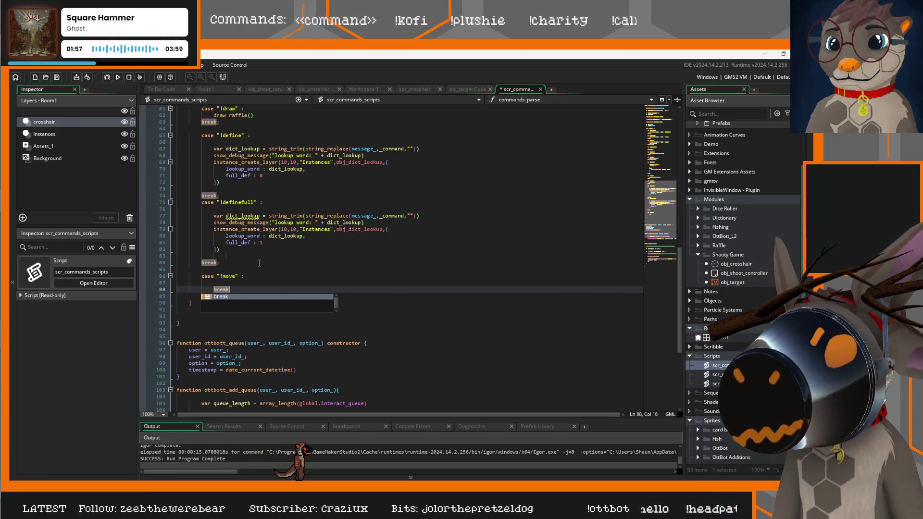
left_click(202, 290)
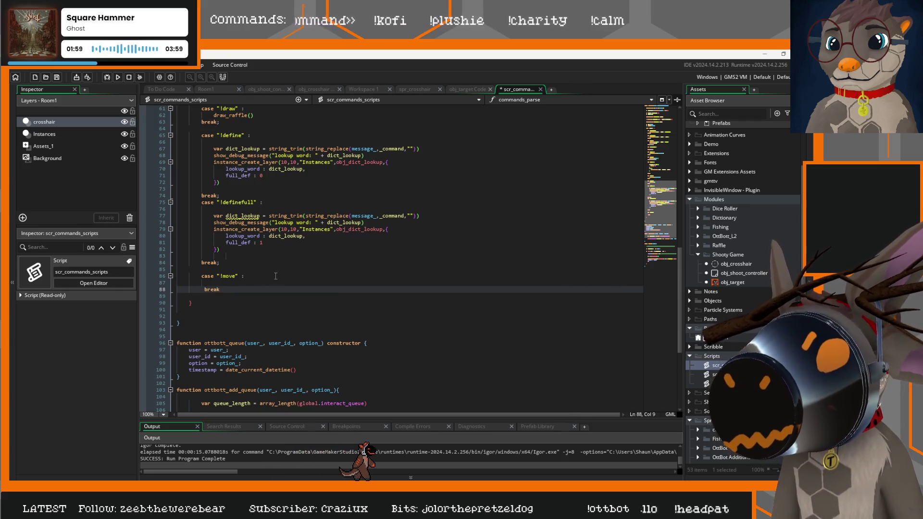
left_click(236, 276)
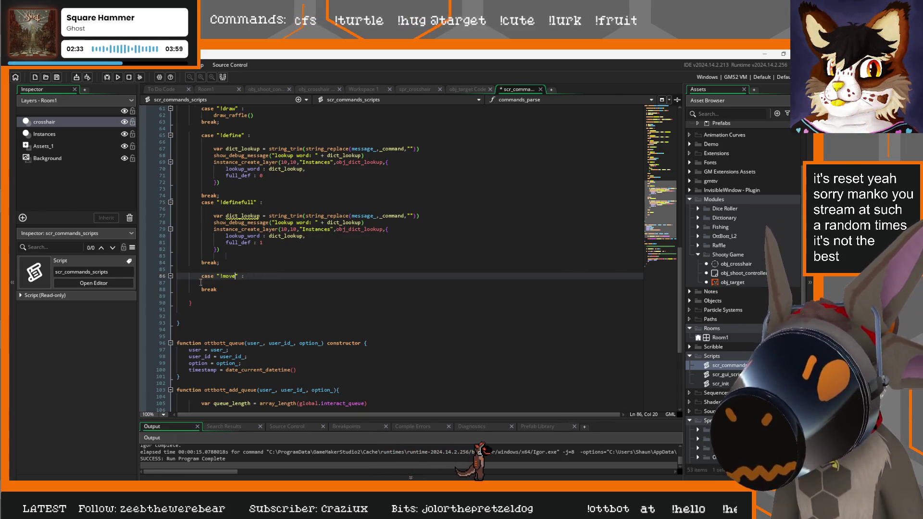
Step: Open blank lines inside the empty !move case body
left_click(204, 283)
key("Return")
key("Return")
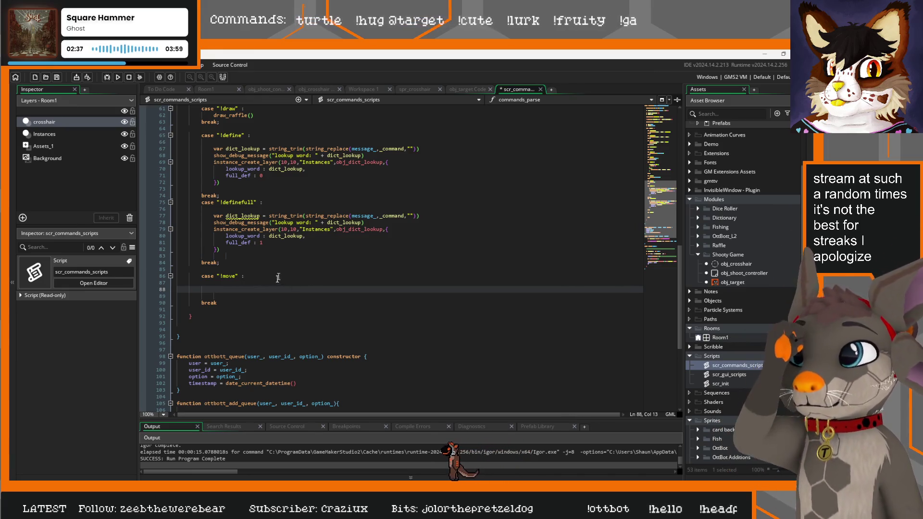
scroll(332, 276, "up", 8)
scroll(329, 270, "down", 4)
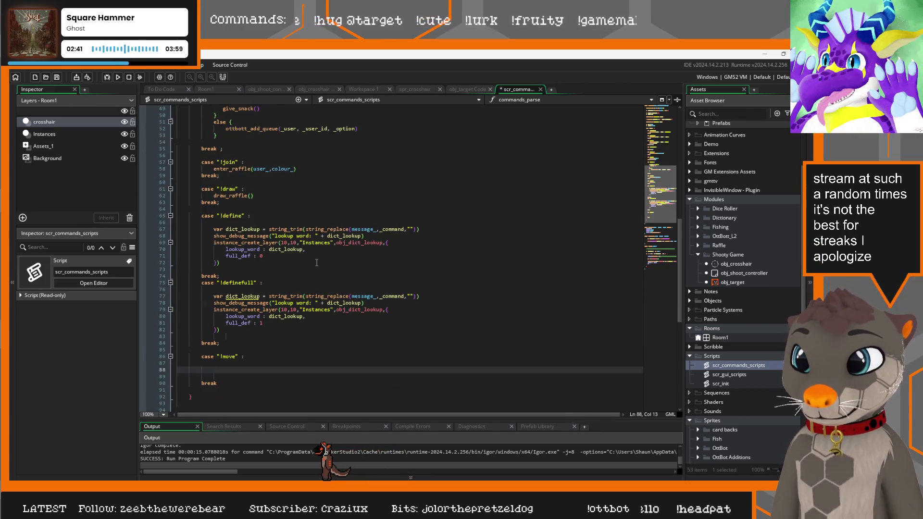
scroll(328, 266, "up", 2)
left_click(269, 91)
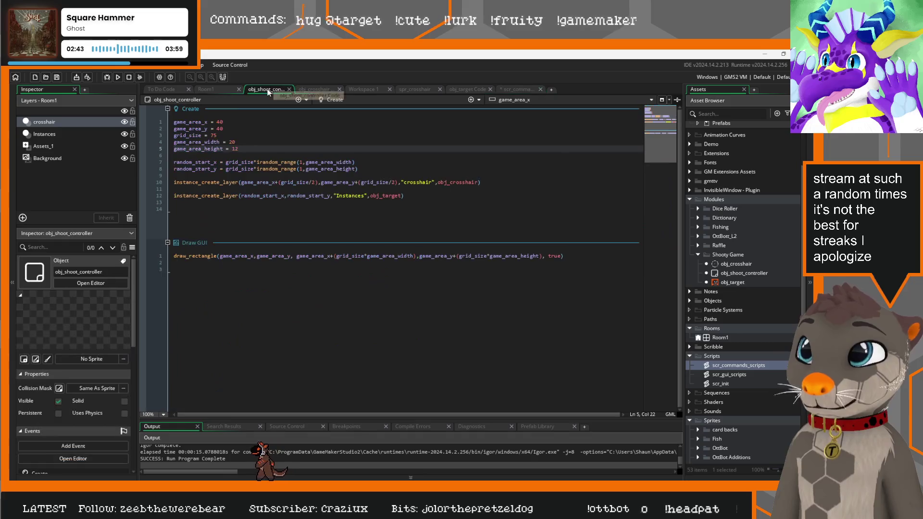
Step: Declare an empty add_crosshair_command(command_) function on line 14, then open scr_init
left_click(205, 208)
type("function")
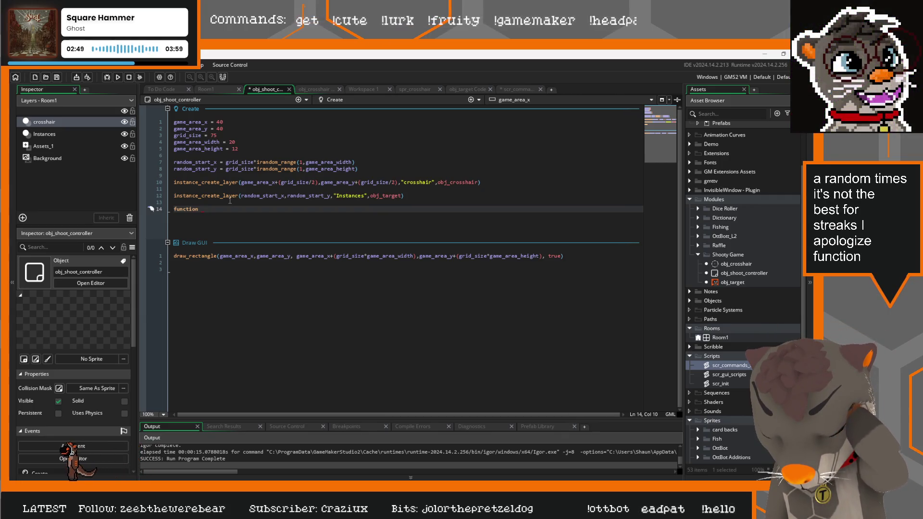
type(" add_")
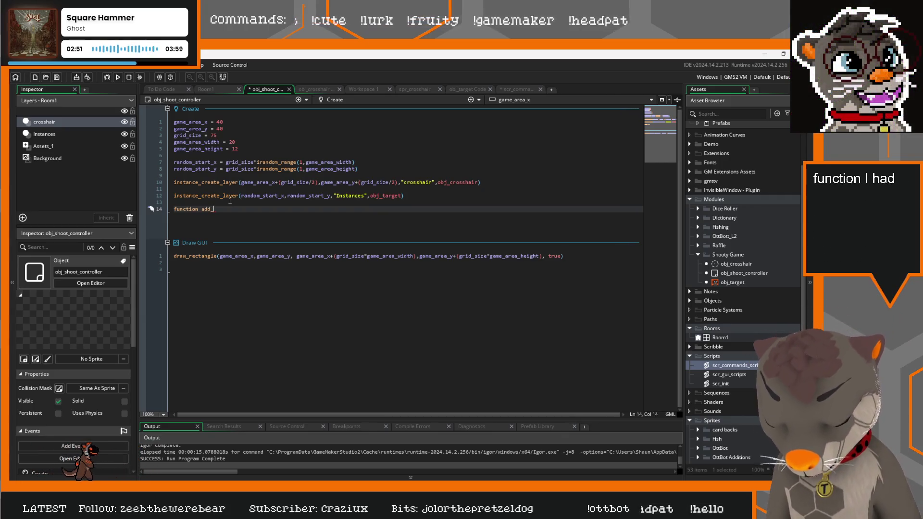
type("crossha")
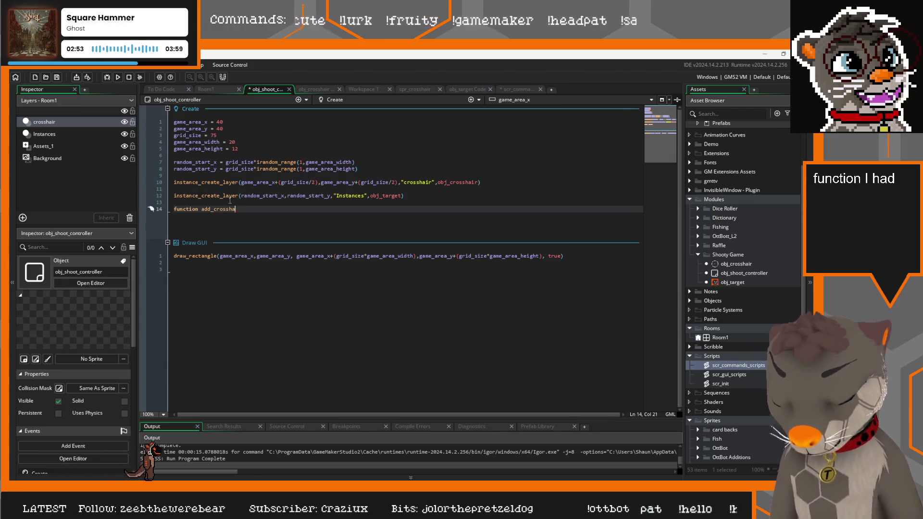
type("ir_command")
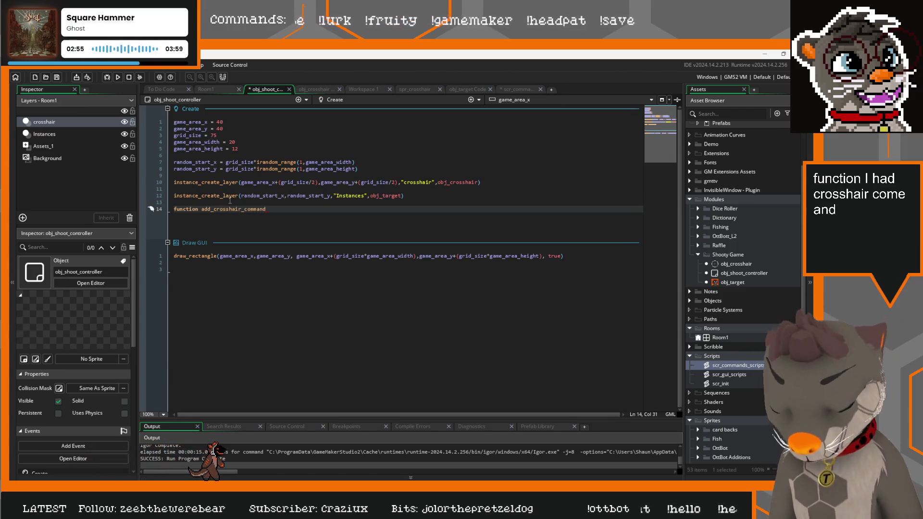
type("() {")
key("Return")
key("Return")
key("Return")
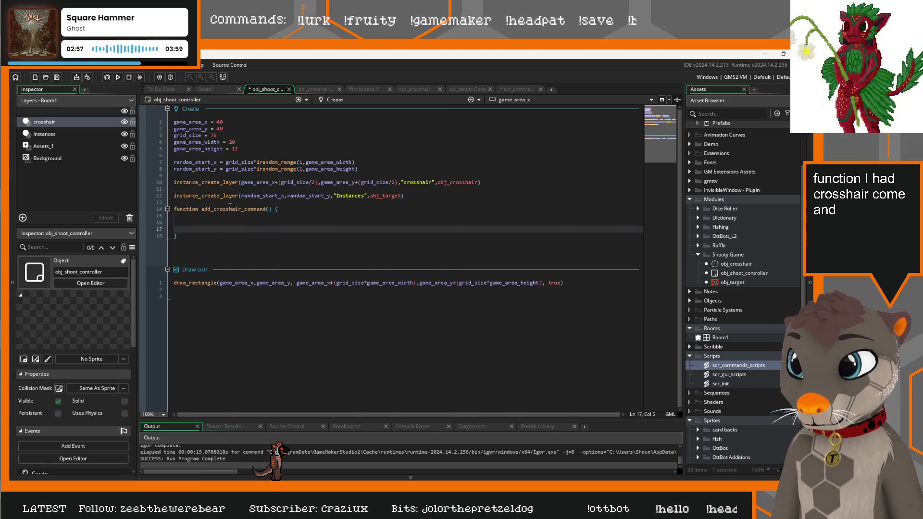
left_click(268, 209)
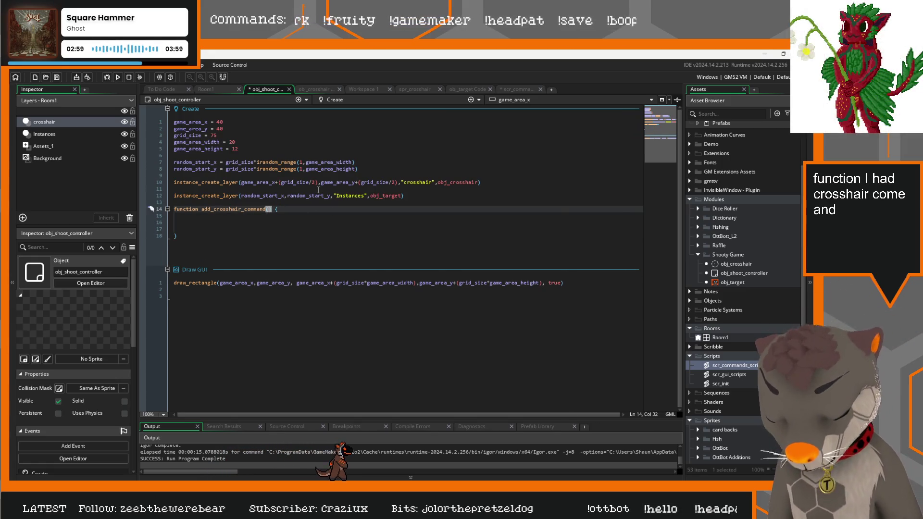
type("command")
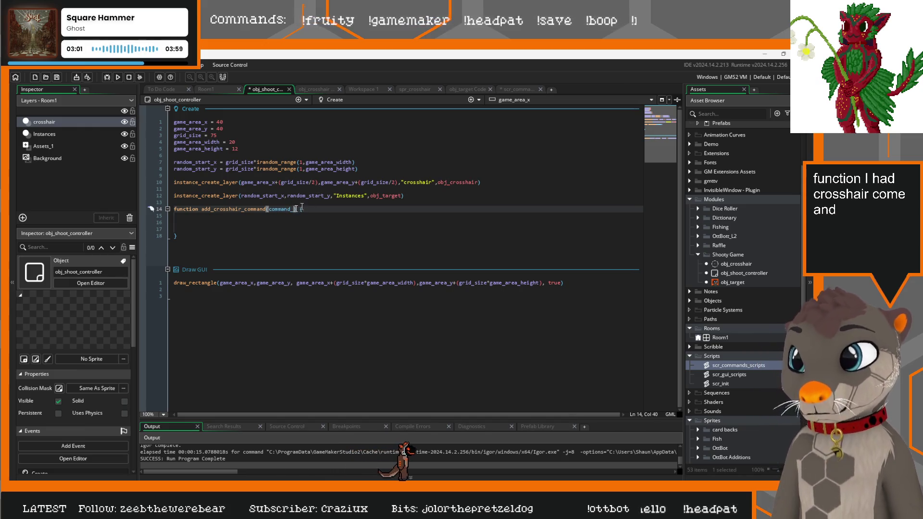
key("Down")
key("Down")
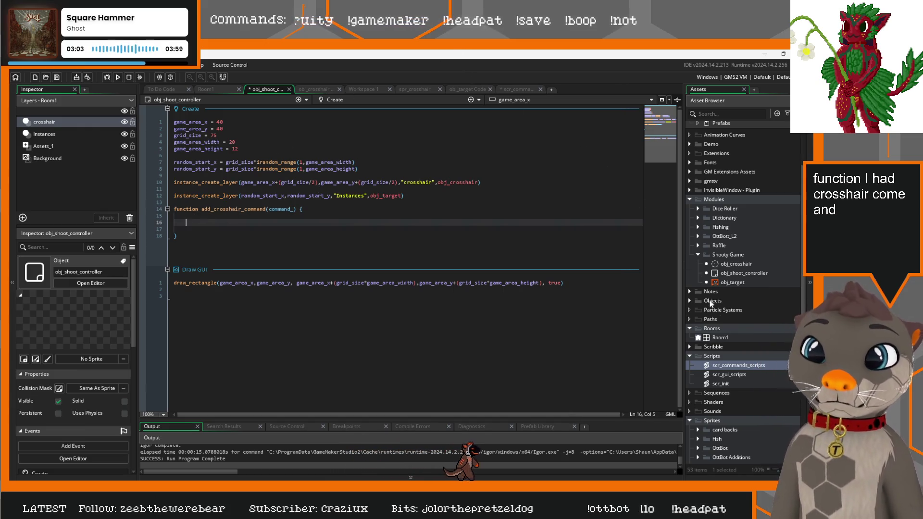
double_click(721, 384)
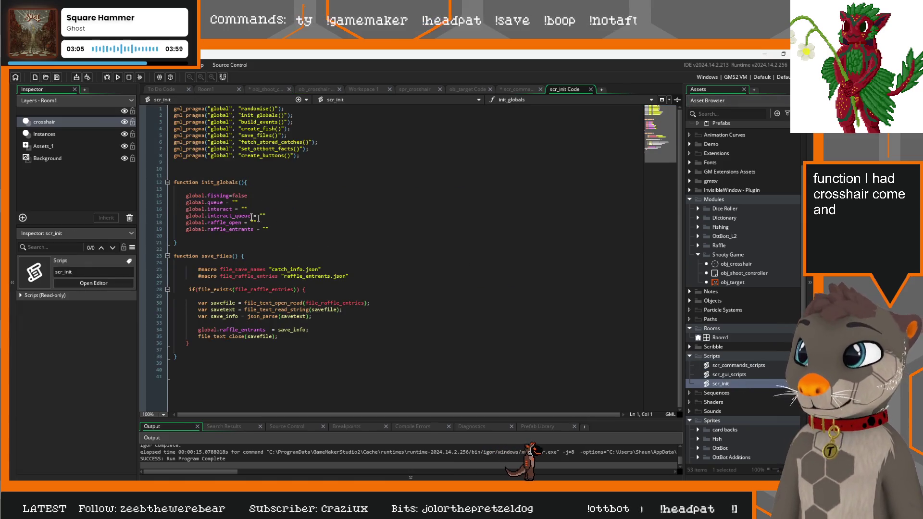
left_click(311, 229)
Step: Add global.crosshair_queue = "" as a new line at the end of init_globals
key("Return")
type("g")
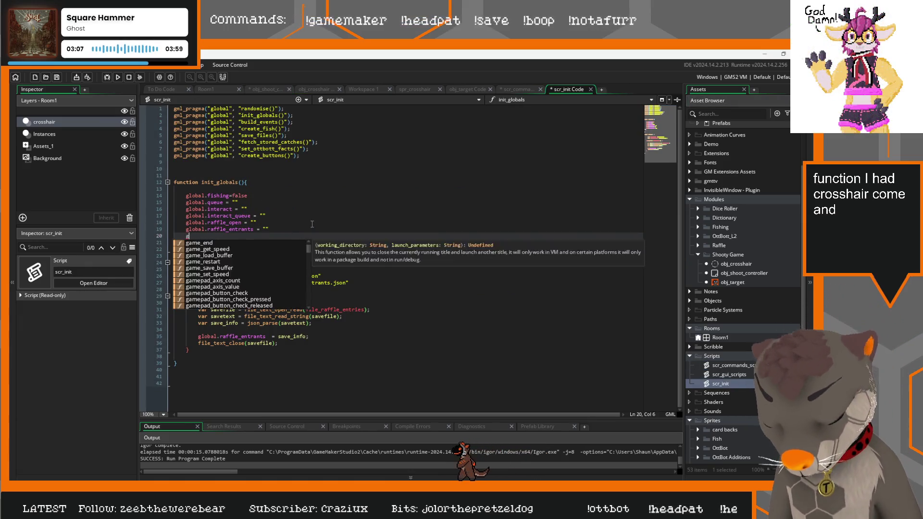
type("lobal.")
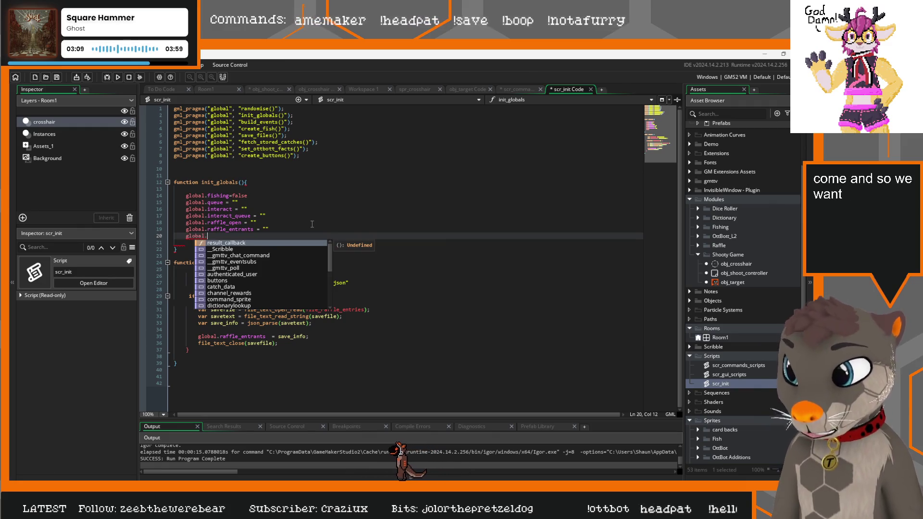
type("cross")
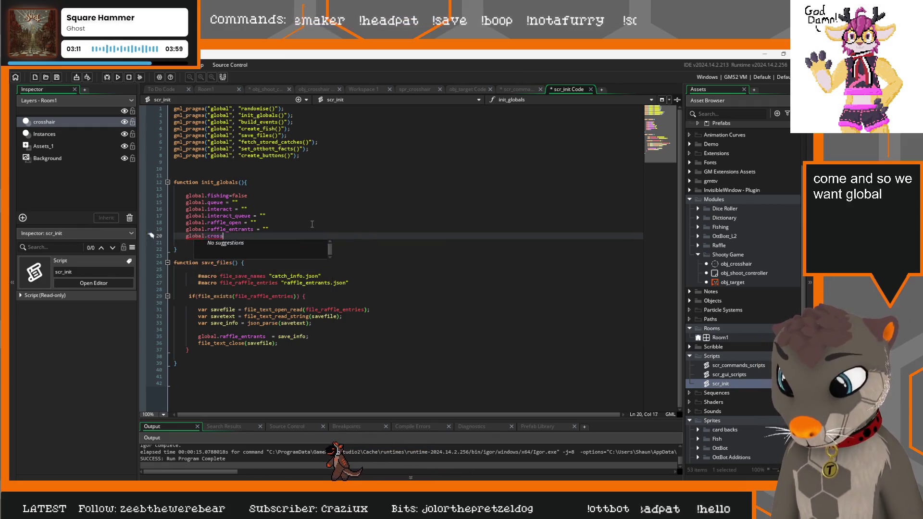
type("hair")
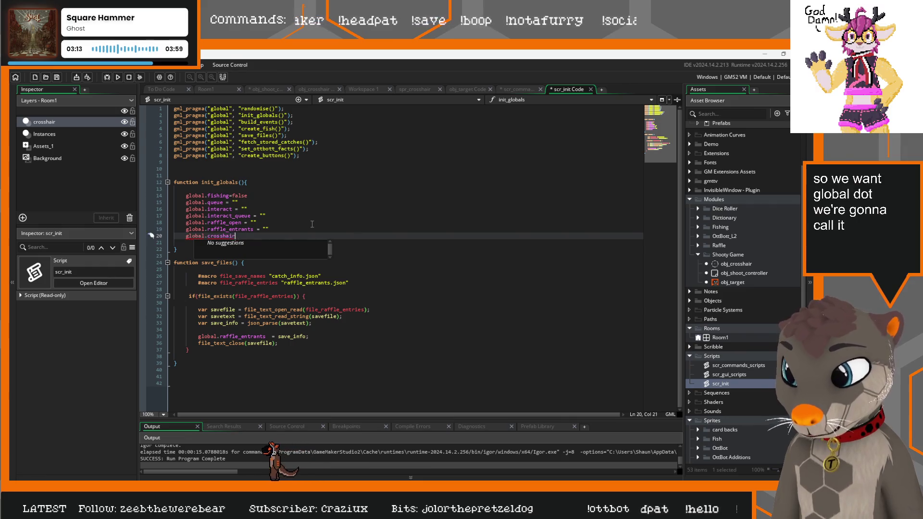
type("_que")
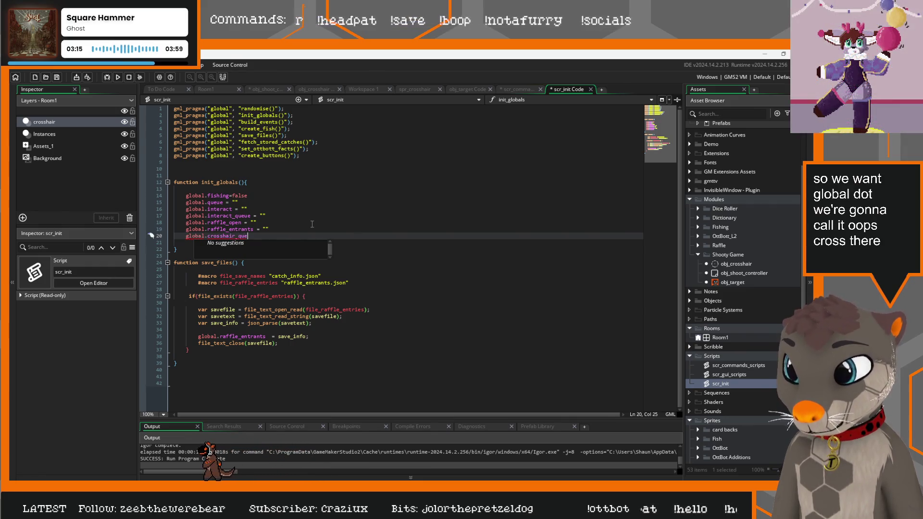
type("ue = \"\"")
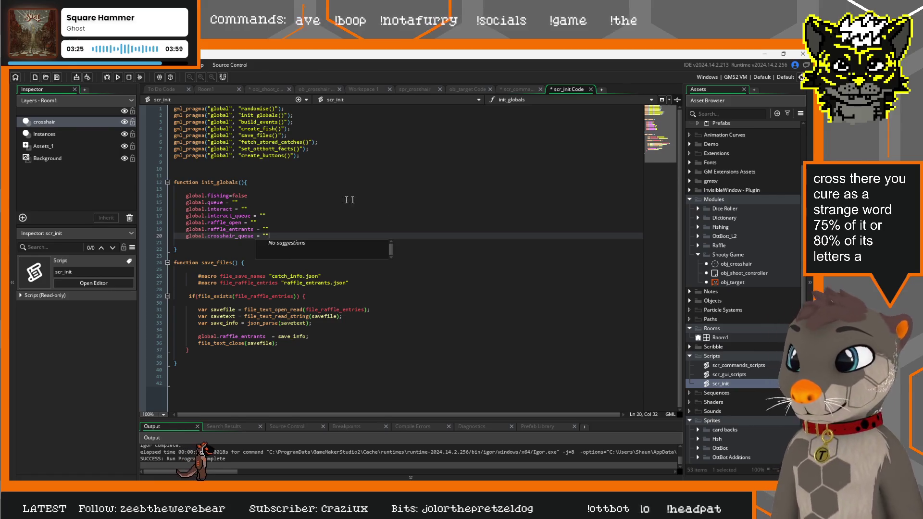
key("Up")
key("Up")
key("Up")
left_click_drag(252, 239, 224, 237)
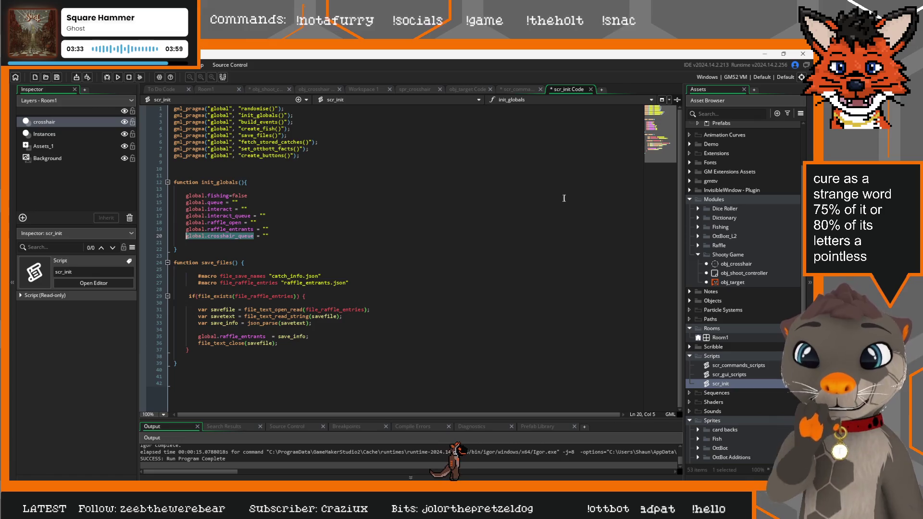
Step: Review the ottbott_add_queue definition and crosshair_queue global, then return to obj_shoot_controller's code
left_click(516, 88)
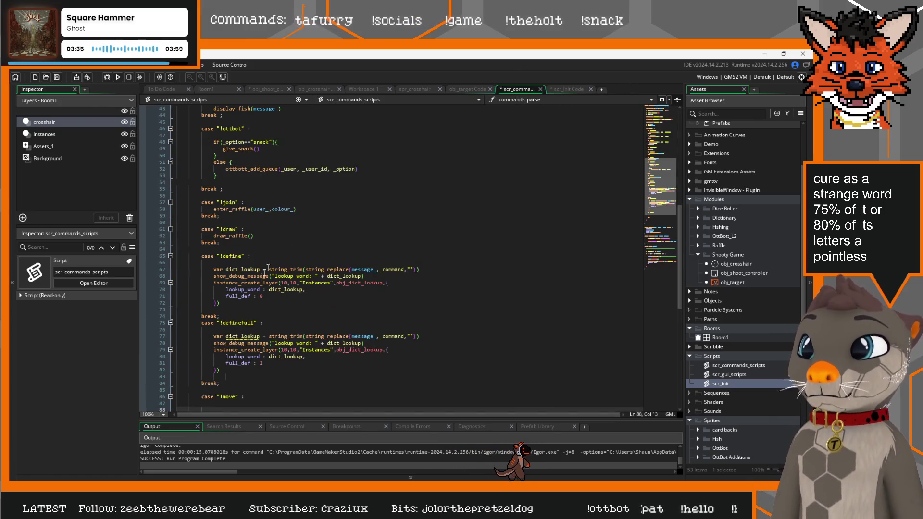
scroll(282, 288, "up", 2)
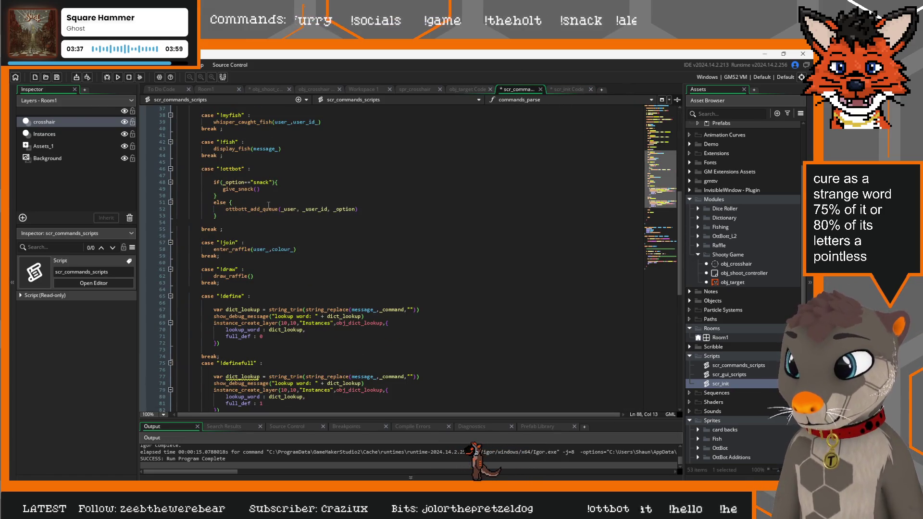
scroll(268, 205, "up", 2)
middle_click(263, 255)
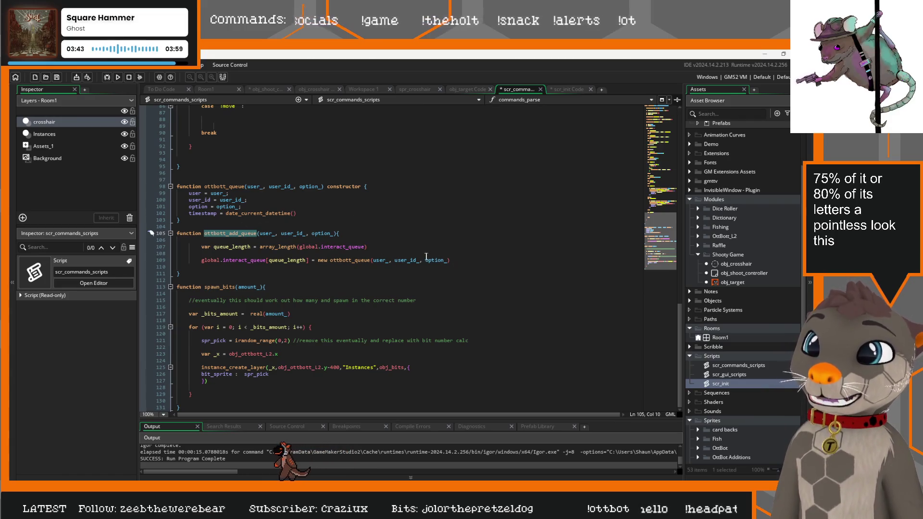
left_click(570, 91)
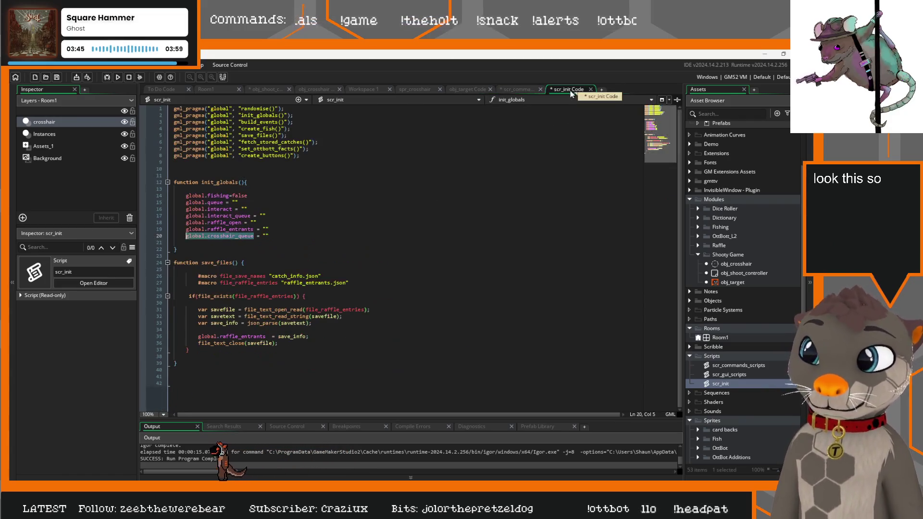
left_click(516, 91)
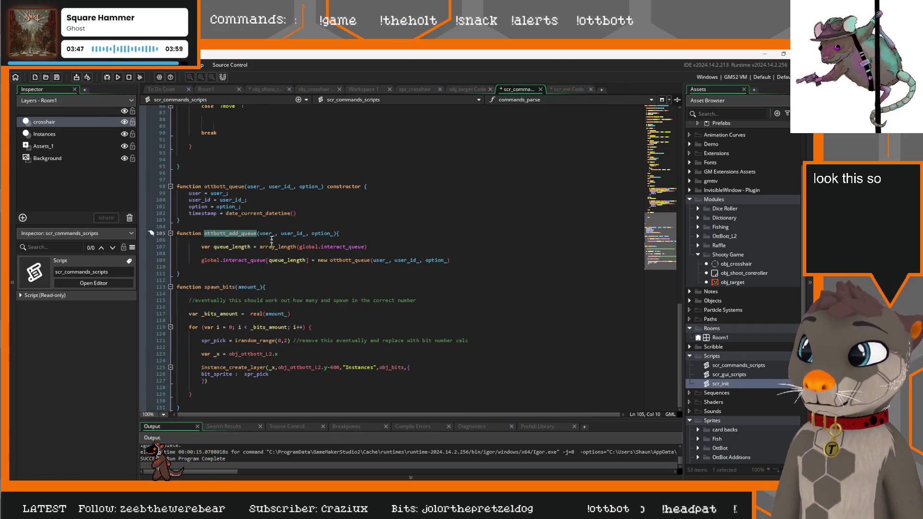
left_click(265, 90)
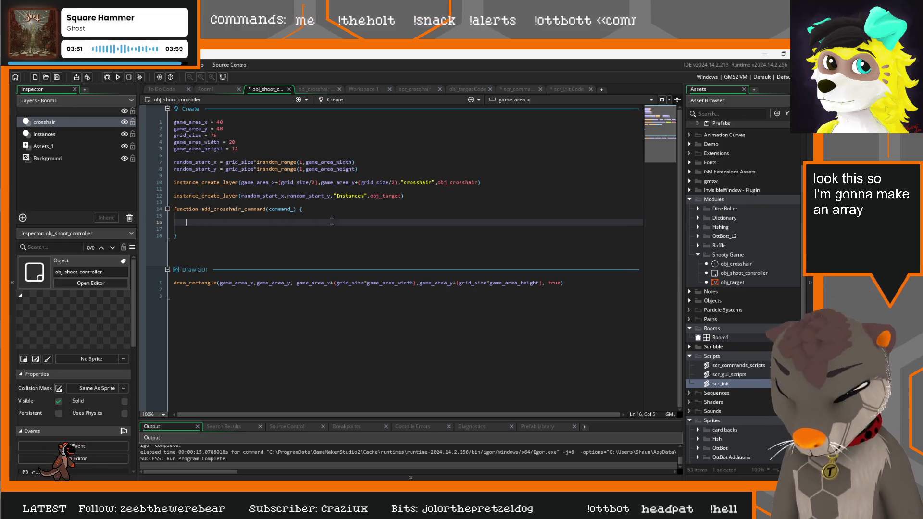
Step: Copy the queue_length and new-entry lines from ottbott_add_queue into add_crosshair_command
type("global.crosshair_queue")
key("Home")
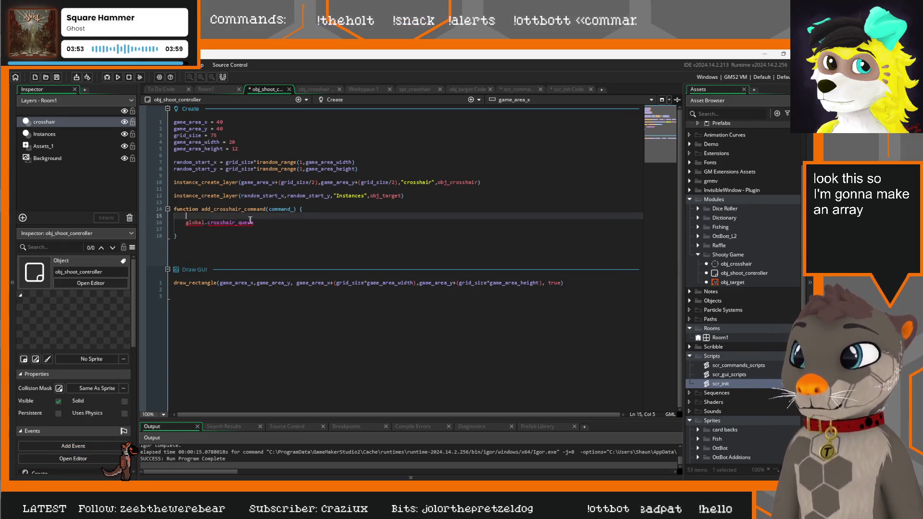
key("Return")
key("Return")
key("Up")
key("Up")
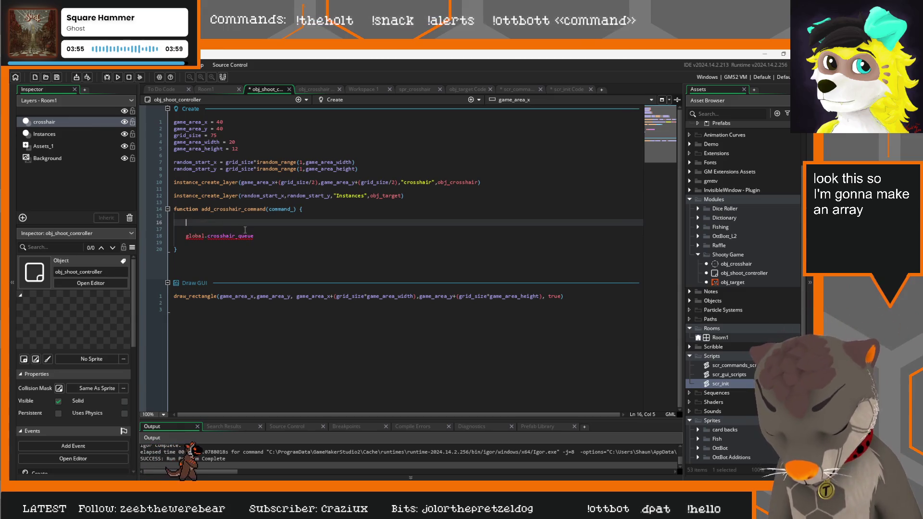
type("q")
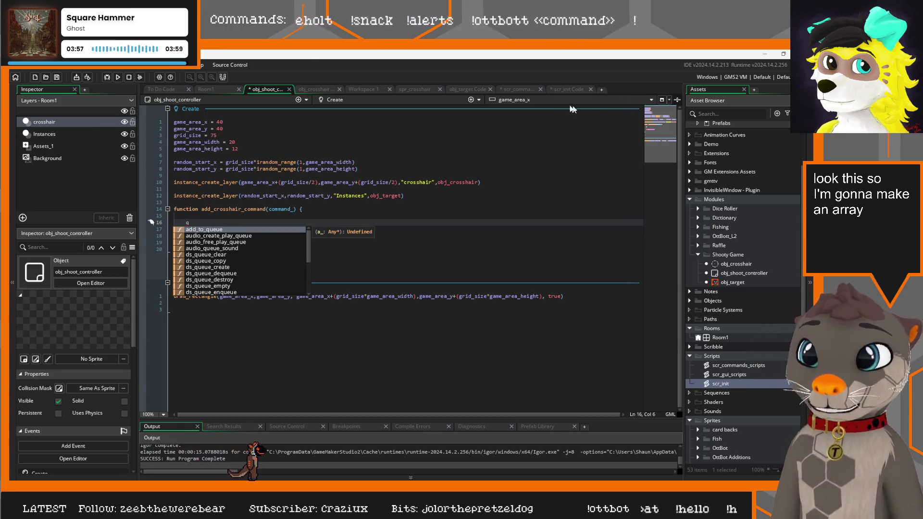
left_click(520, 90)
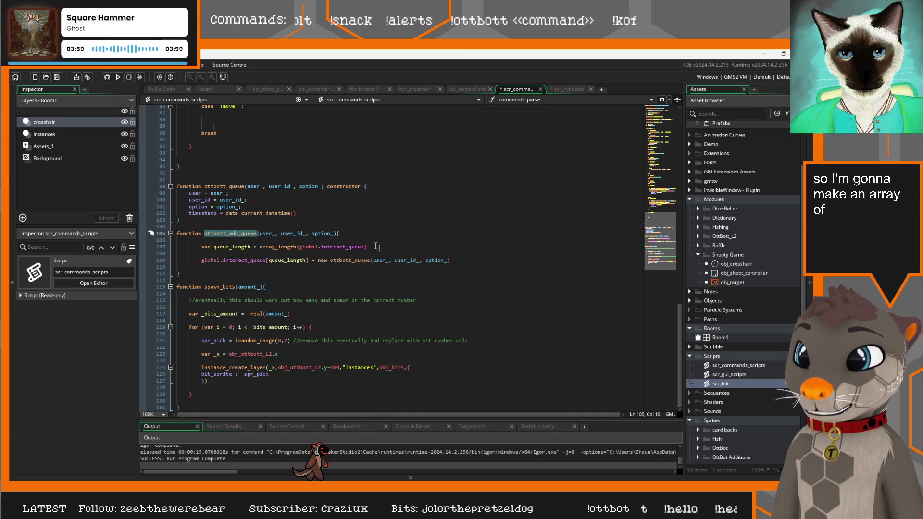
left_click_drag(450, 260, 177, 246)
key("ctrl+c")
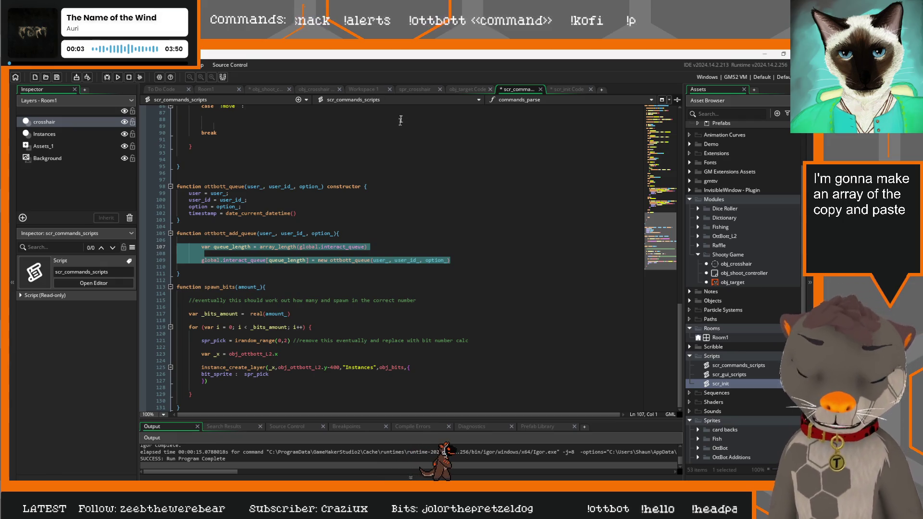
left_click(264, 89)
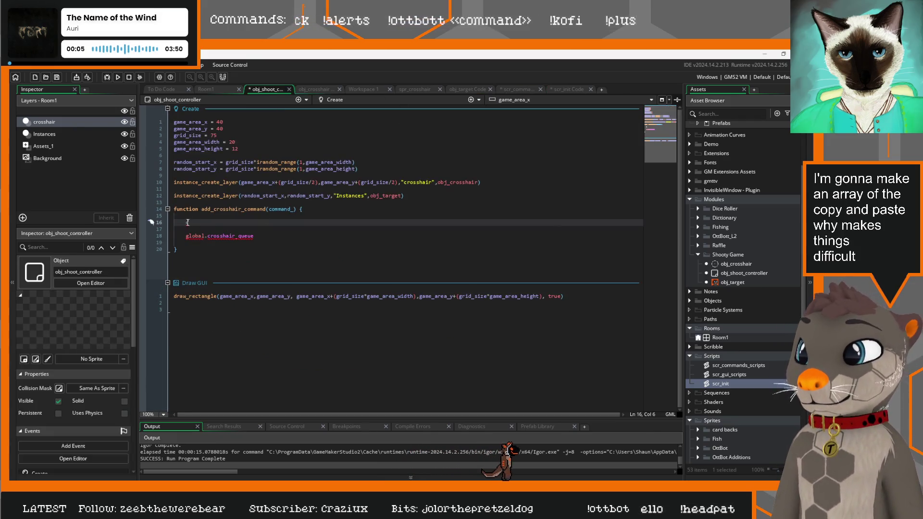
key("ctrl+v")
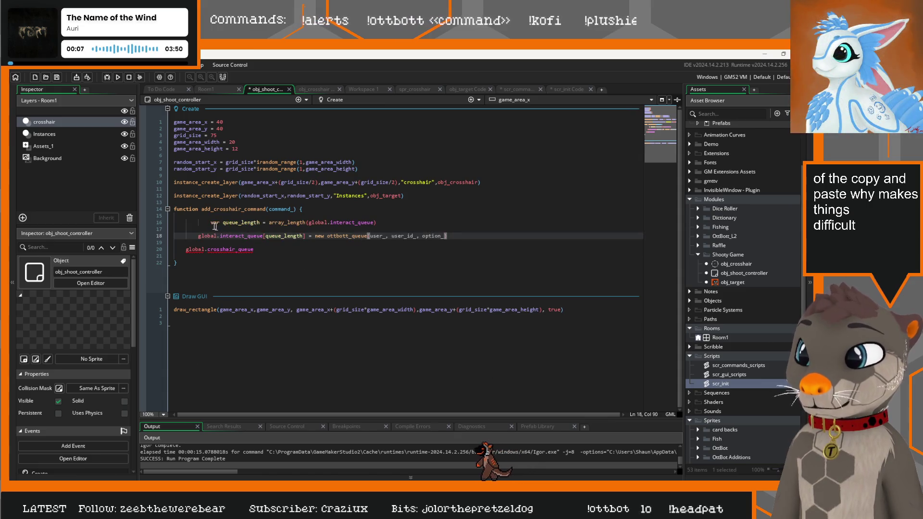
Step: Fix the pasted code's indentation and make global.crosshair_queue the target array instead of global.interact_queue
left_click(208, 222)
key("BackSpace")
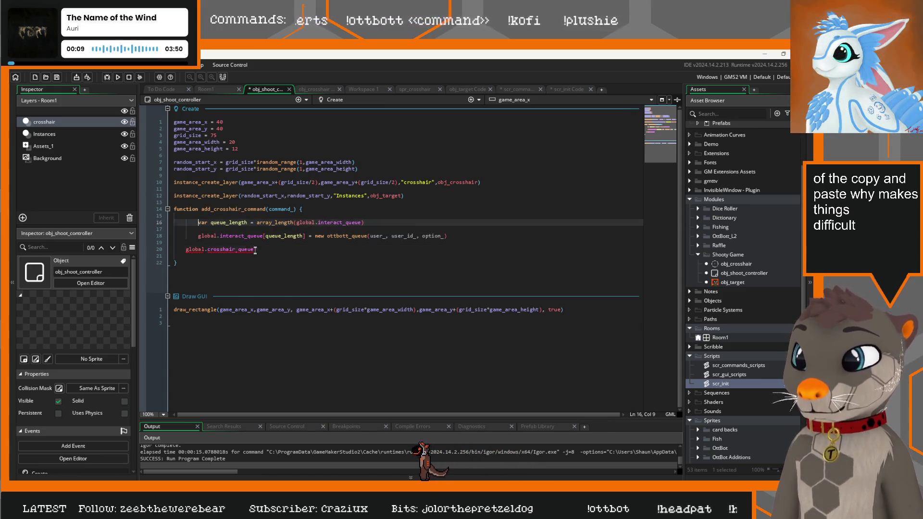
left_click_drag(255, 249, 184, 248)
key("ctrl+c")
key("BackSpace")
left_click_drag(264, 236, 206, 238)
key("ctrl+v")
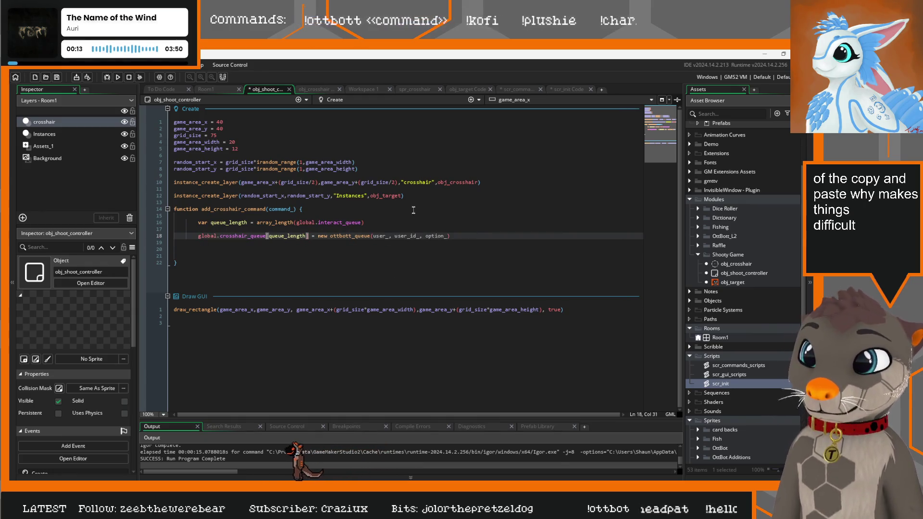
left_click(322, 235)
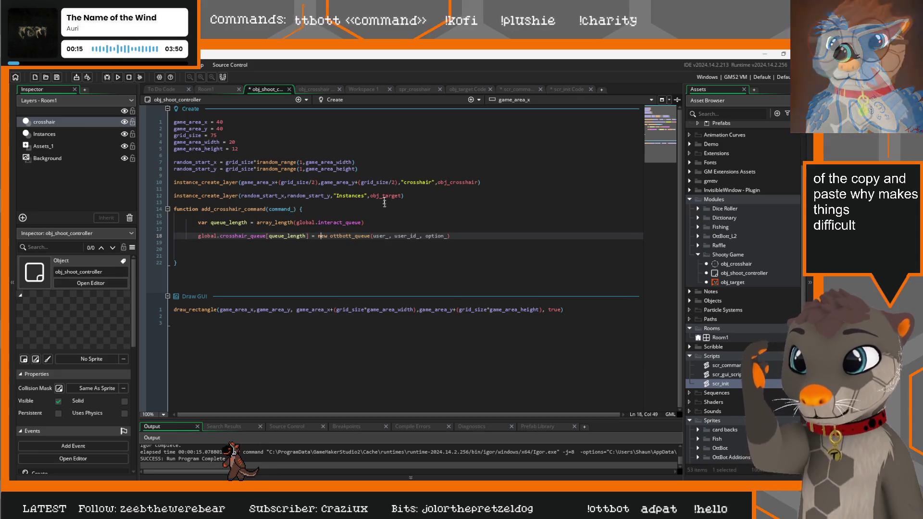
left_click(196, 202)
key("Return")
key("Return")
key("Return")
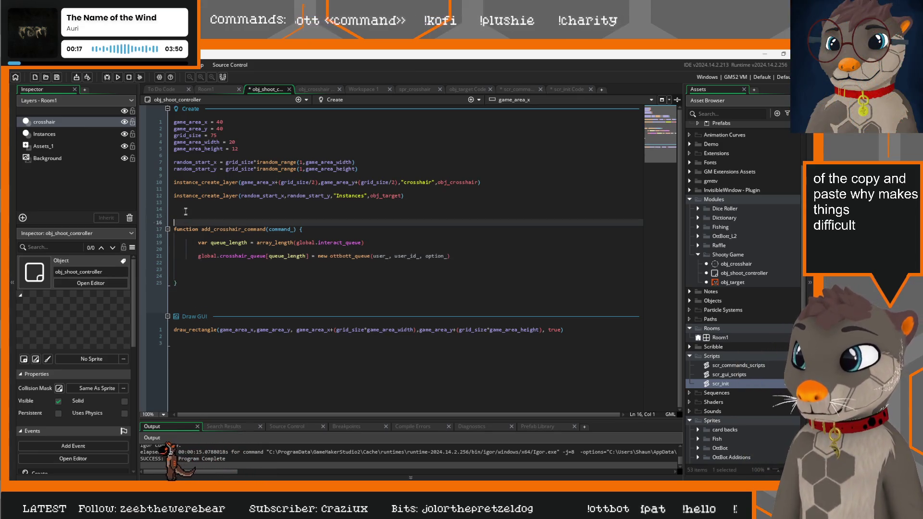
Step: Switch to Discord to view the shared ice-cream picture full size
left_click(207, 216)
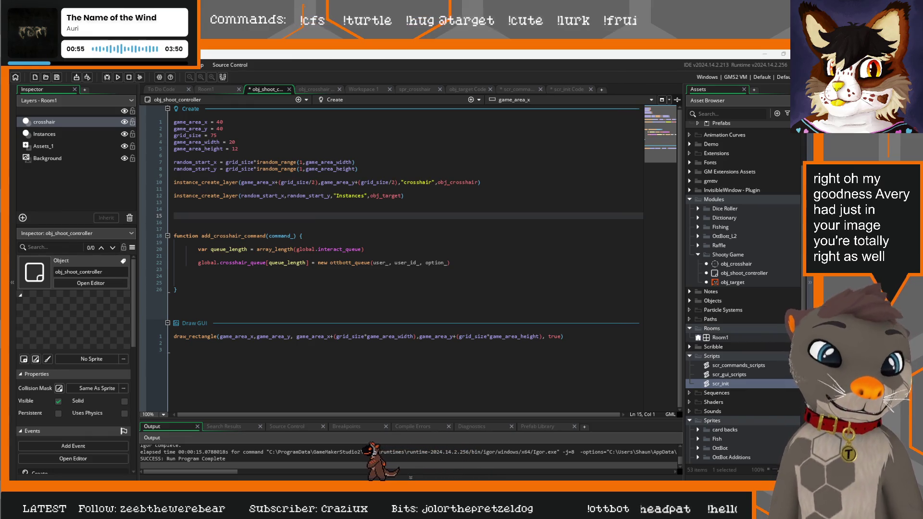
key("alt+Tab")
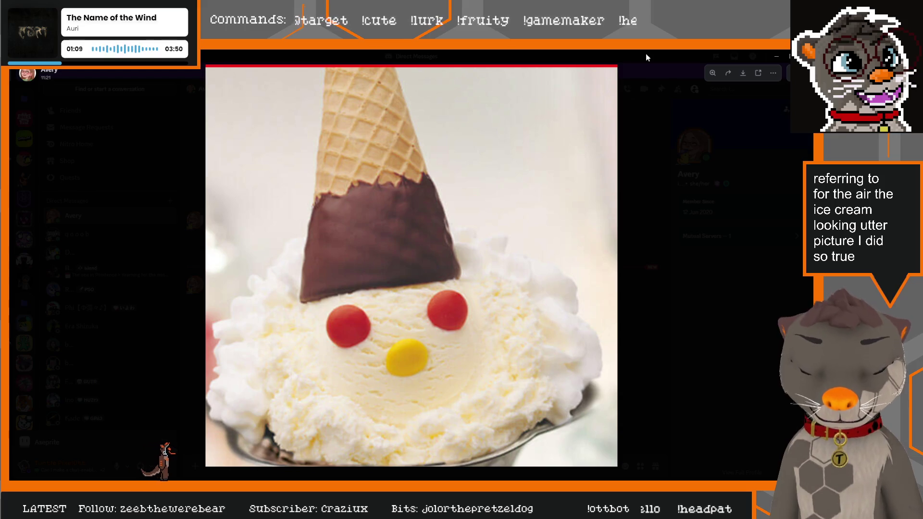
Step: Switch back from Discord to GameMaker's obj_shoot_controller code
key("alt+Tab")
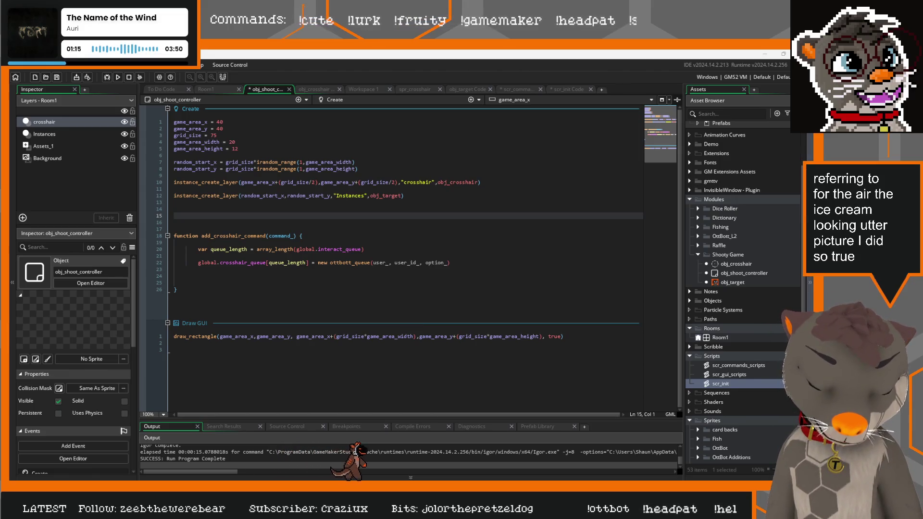
Step: Declare an empty function crosshair_queue(command_) constructor { } above add_crosshair_command
left_click(288, 270)
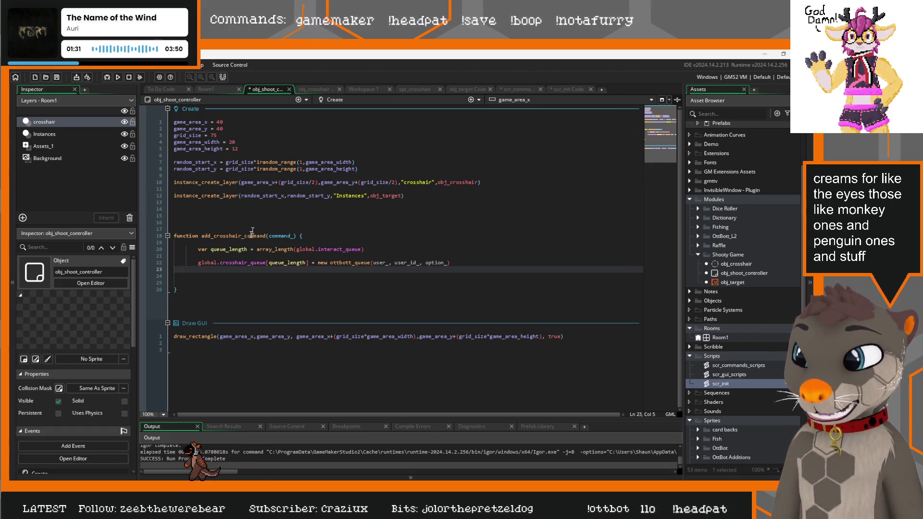
left_click(176, 209)
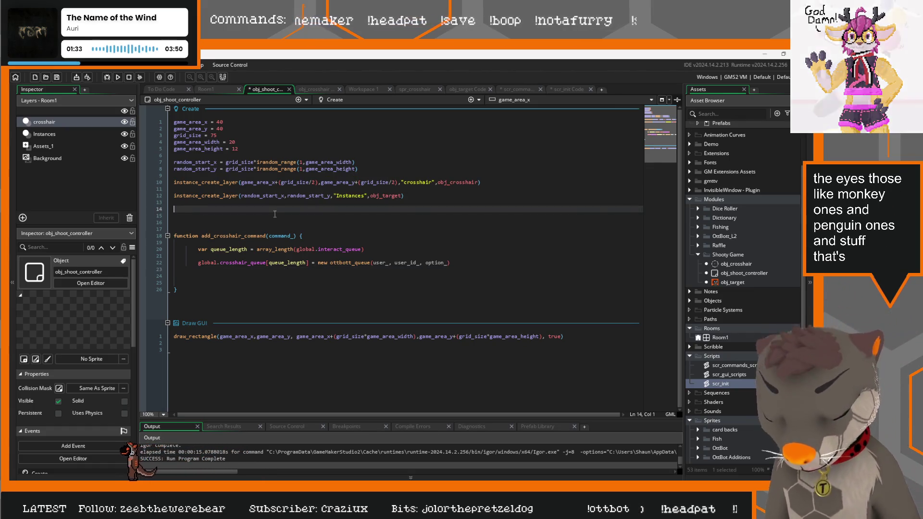
key("Return")
type("function crosshair_queue")
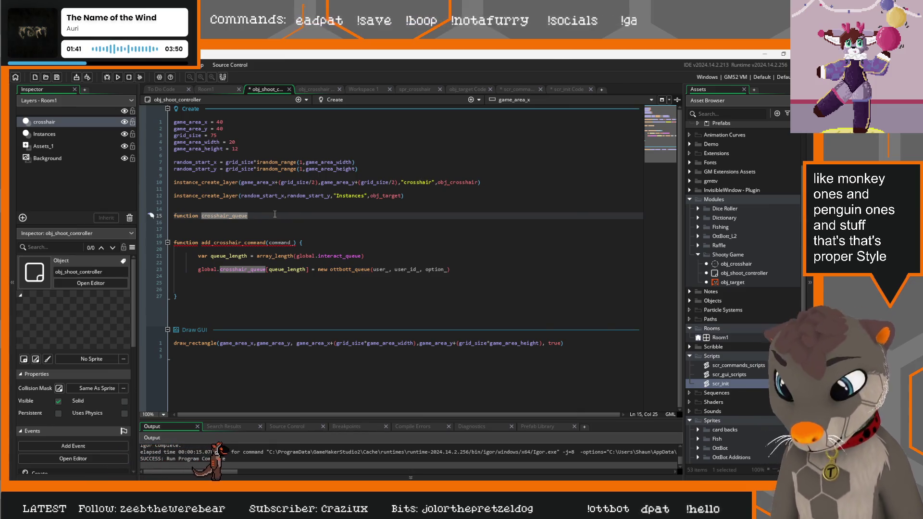
type("() constructor ")
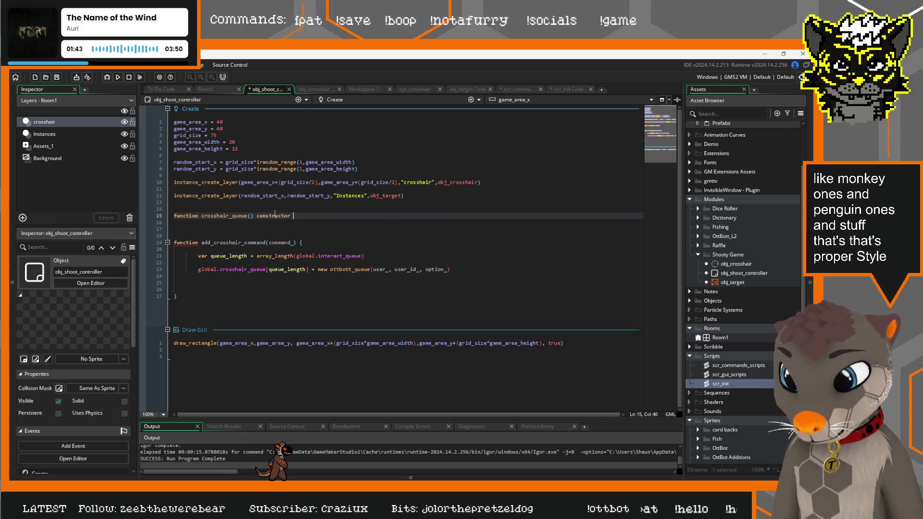
type("{")
key("Return")
key("Return")
key("Return")
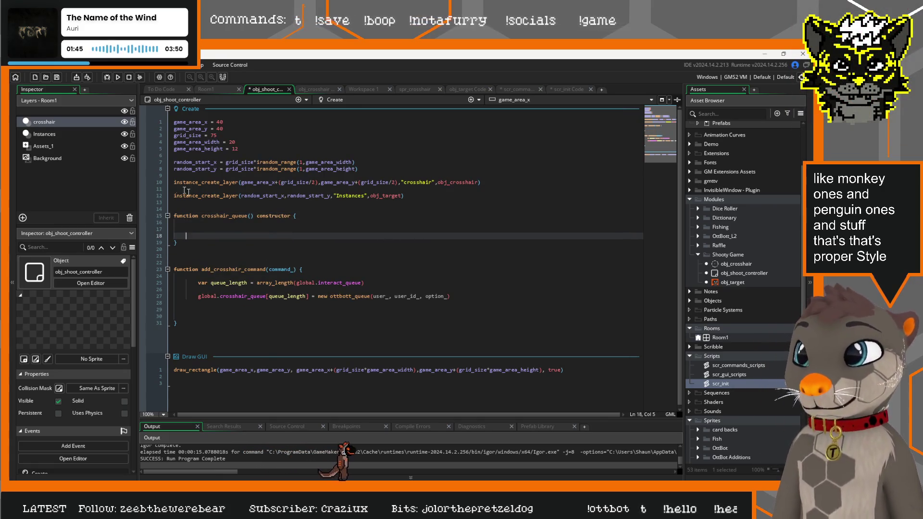
left_click(287, 270)
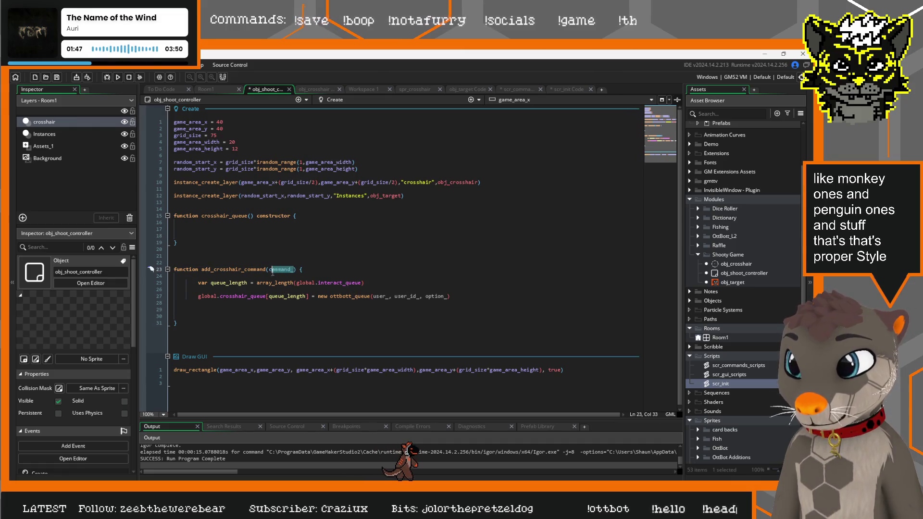
key("ctrl+c")
left_click(249, 215)
key("ctrl+v")
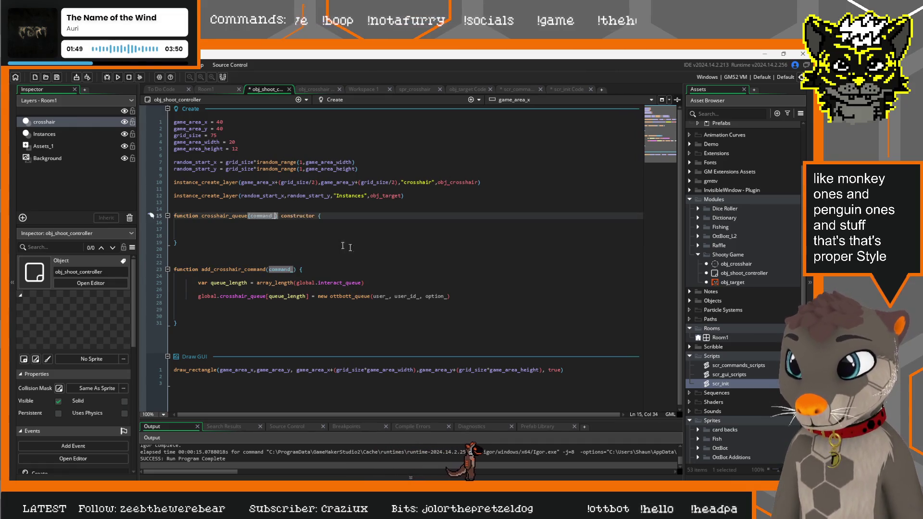
left_click(335, 229)
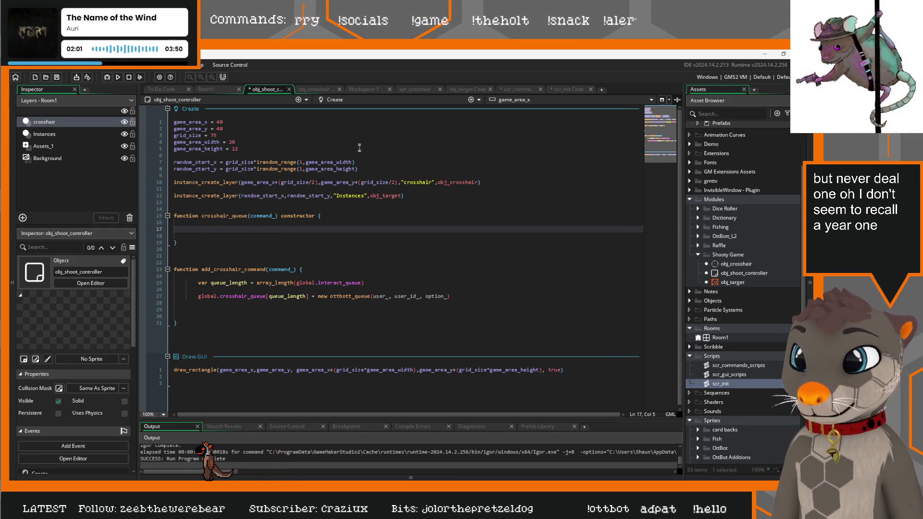
Step: Review add_crosshair_command's parameters and jump to the ottbott_queue constructor definition
left_click(270, 270)
type("user_, user_id_,")
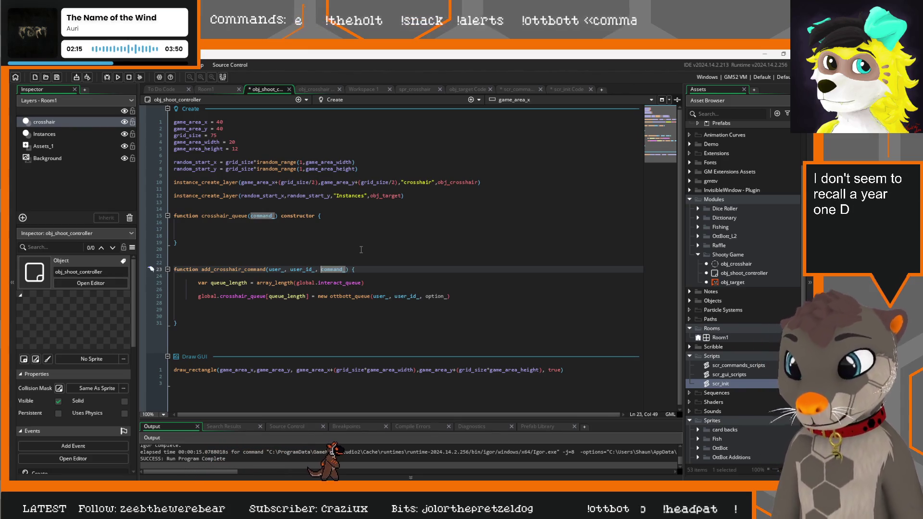
left_click(382, 241)
left_click(224, 229)
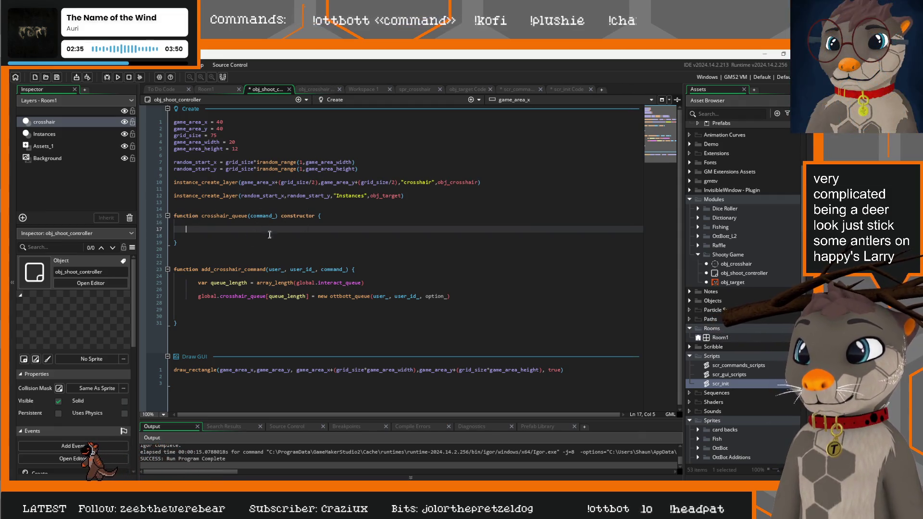
middle_click(348, 296)
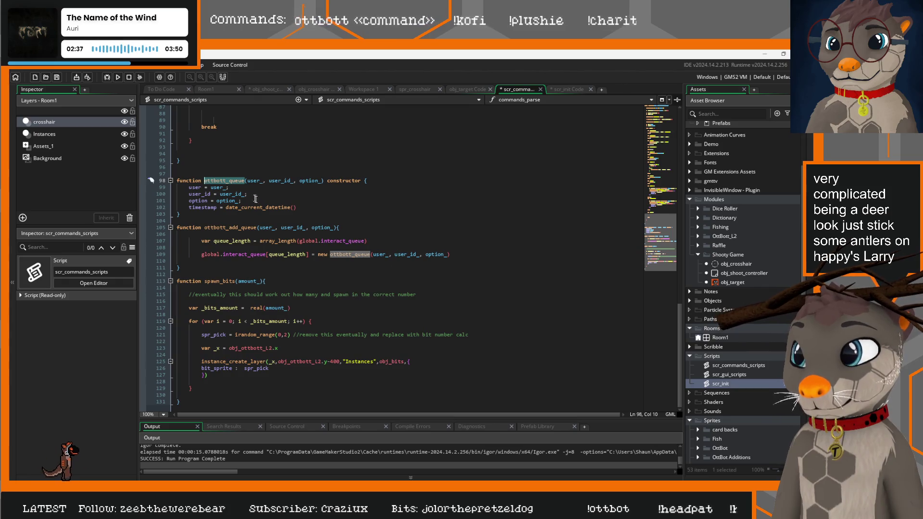
Step: Copy ottbott_queue's user, user_id, option and timestamp assignments into crosshair_queue and fix the indent
left_click_drag(305, 207, 148, 188)
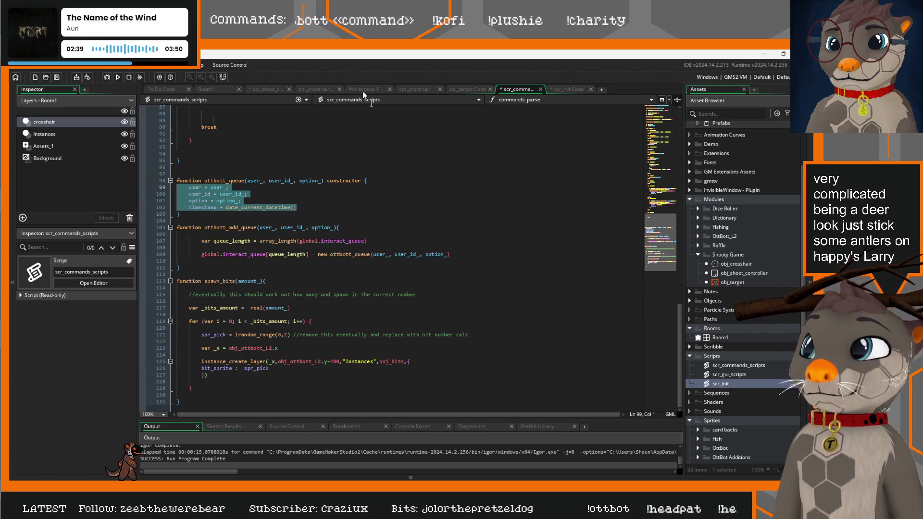
left_click(266, 88)
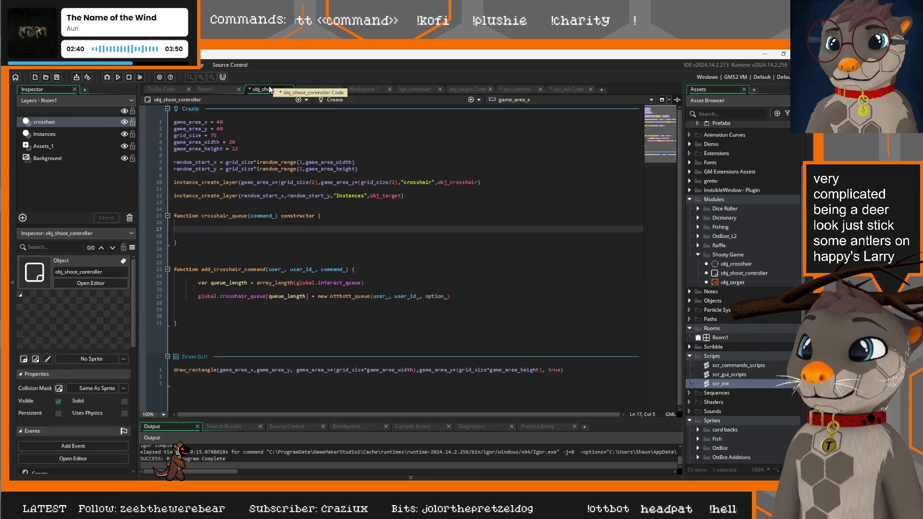
left_click(259, 231)
key("ctrl+v")
left_click(198, 229)
key("BackSpace")
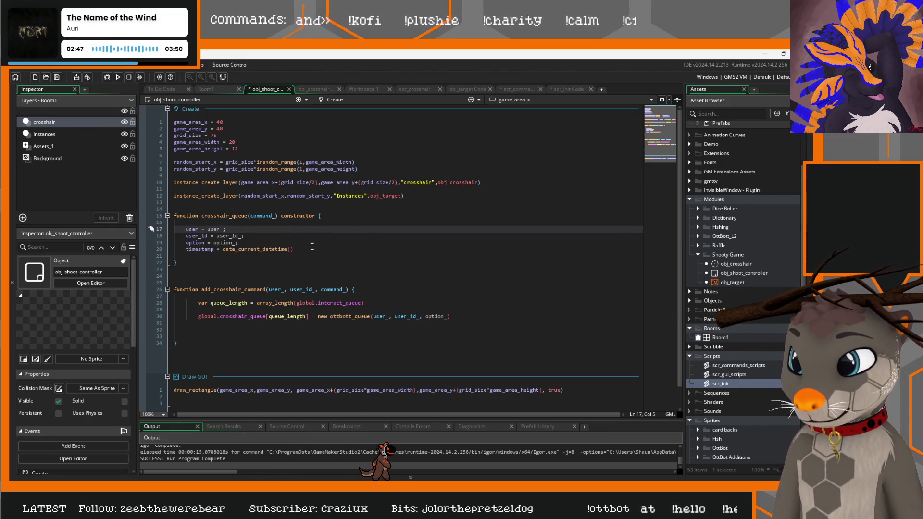
Step: Give crosshair_queue the parameters user_, user_id_, option_ copied from ottbott_queue
mouse_move(311, 247)
left_mouse_down()
mouse_move(185, 229)
mouse_move(174, 218)
left_mouse_up()
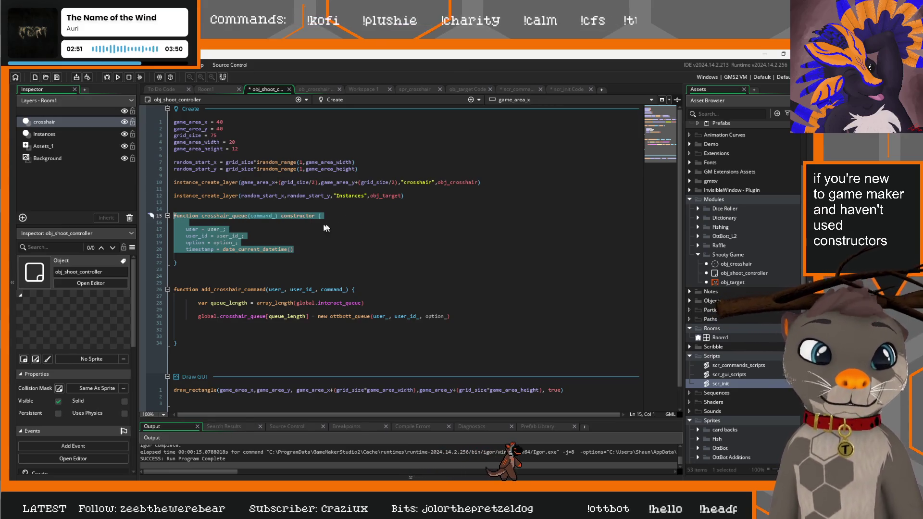
left_click(455, 215)
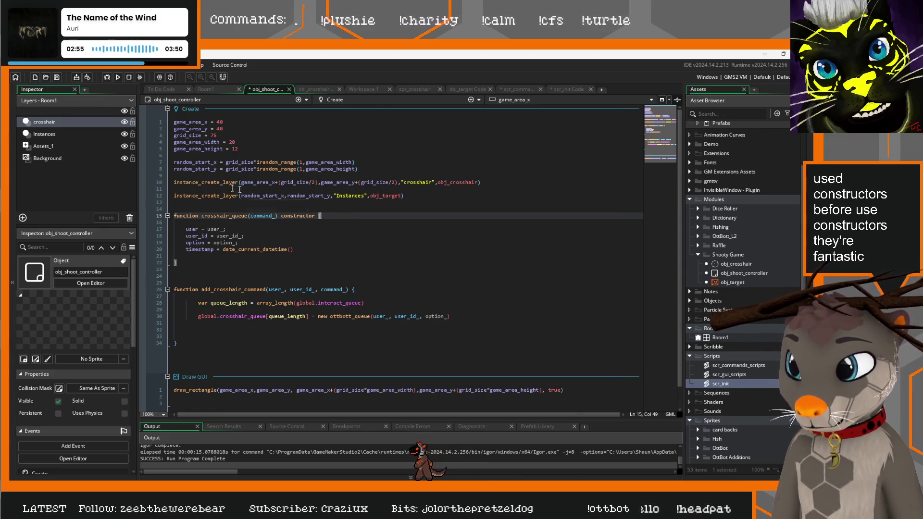
middle_click(349, 317)
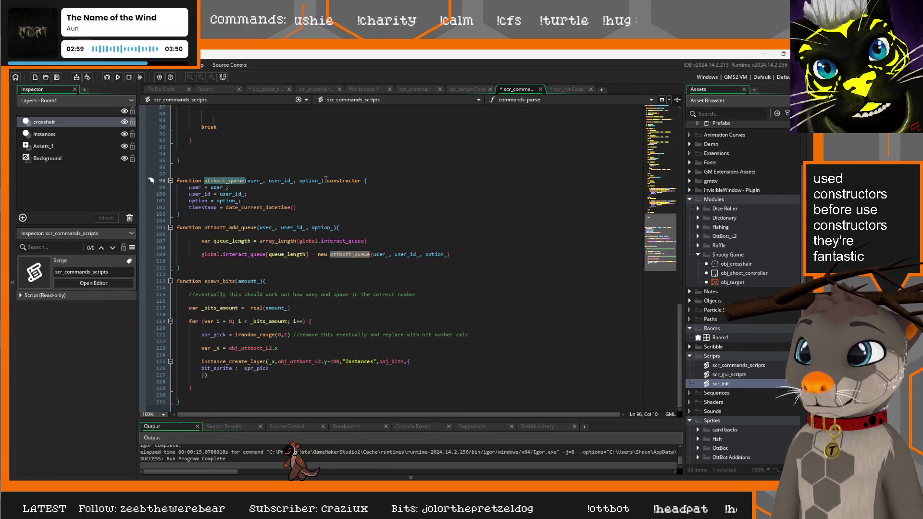
left_click_drag(324, 180, 244, 181)
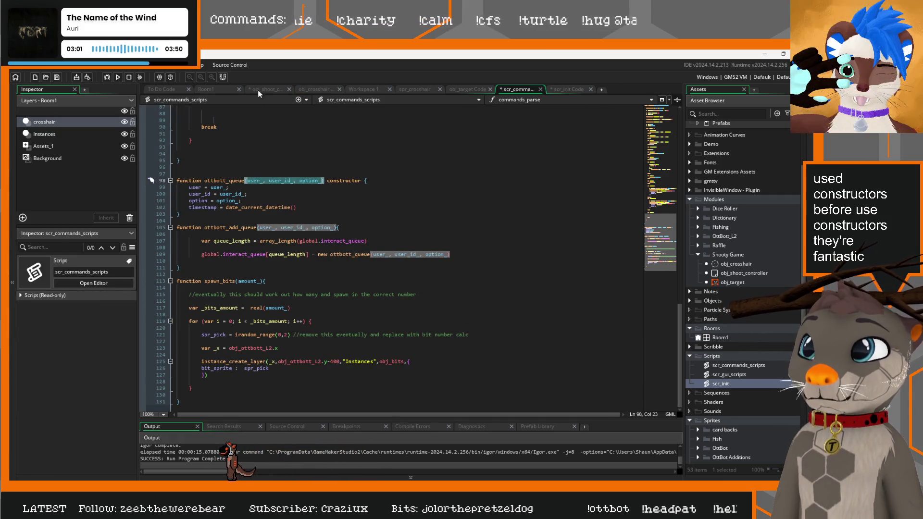
left_click(260, 90)
left_click_drag(279, 217, 249, 216)
key("ctrl+v")
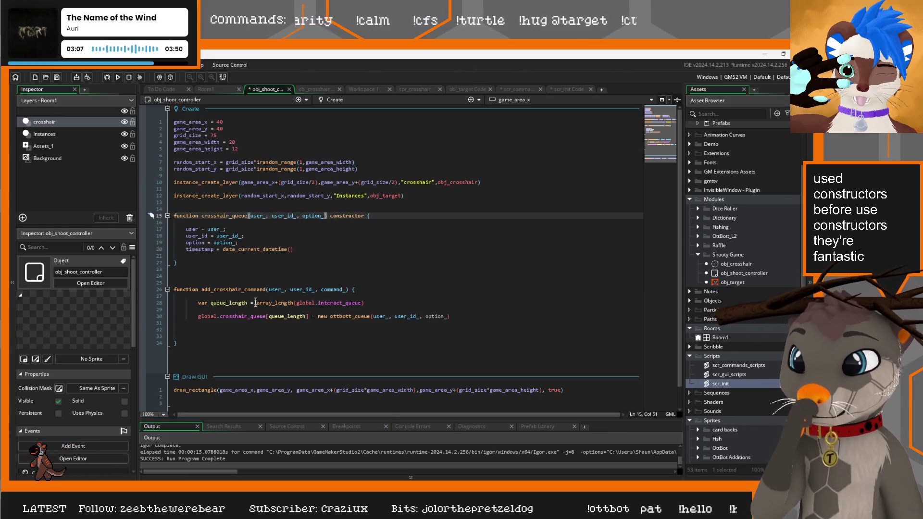
Step: Make the new entry call construct crosshair_queue with command_ instead of ottbott_queue with option_
left_click_drag(346, 289, 321, 290)
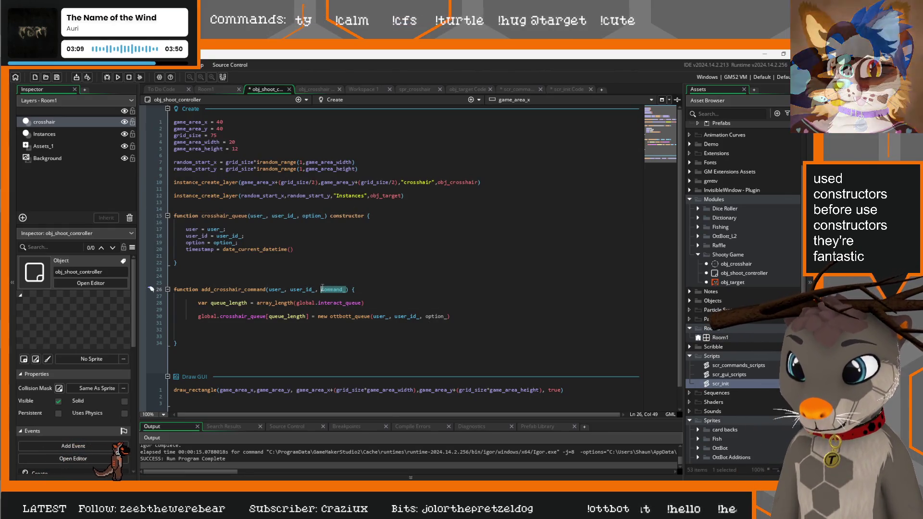
key("ctrl+c")
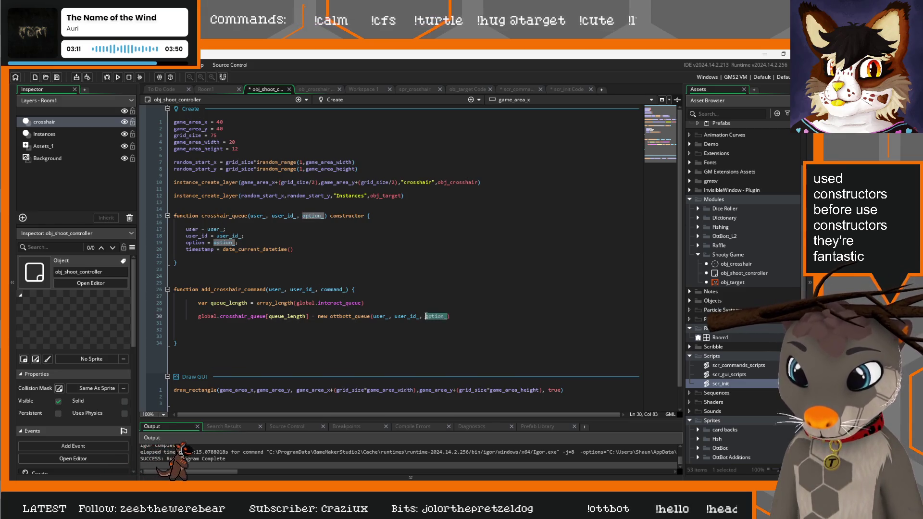
left_click_drag(447, 316, 425, 316)
key("ctrl+v")
left_click_drag(248, 216, 202, 217)
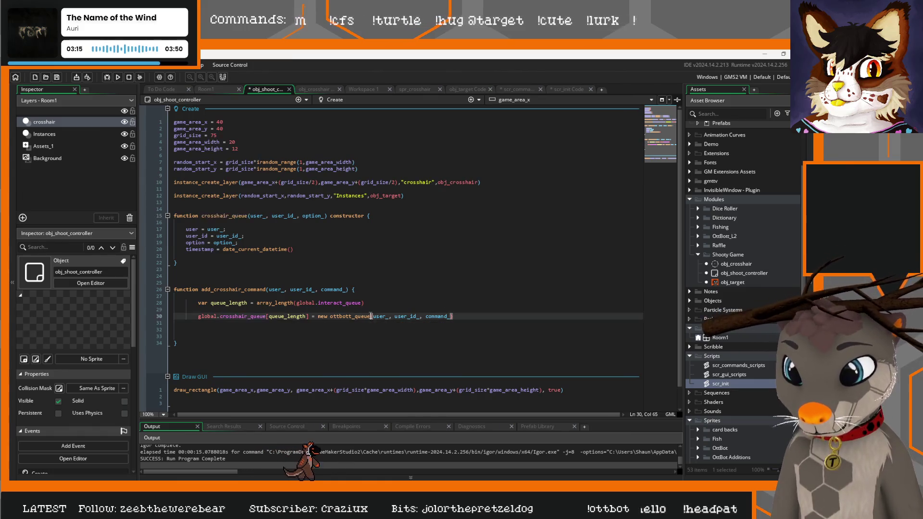
left_click_drag(370, 316, 338, 316)
key("ctrl+v")
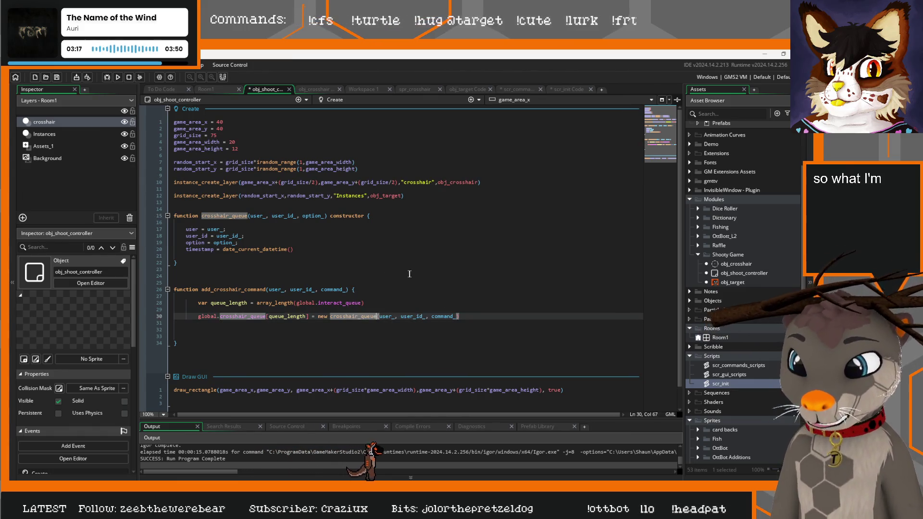
Step: Delete the trailing and in-between blank lines in add_crosshair_command
key("Up")
key("Up")
key("Up")
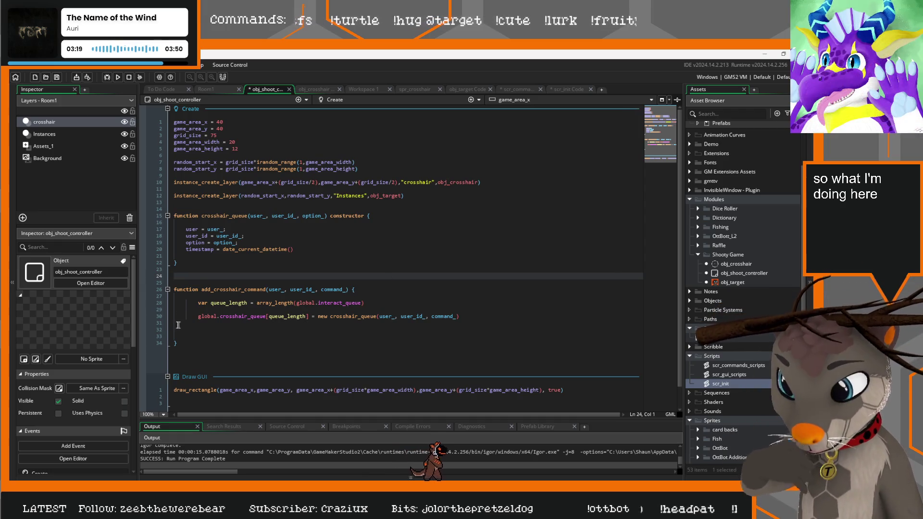
left_click_drag(178, 324, 182, 336)
key("BackSpace")
key("BackSpace")
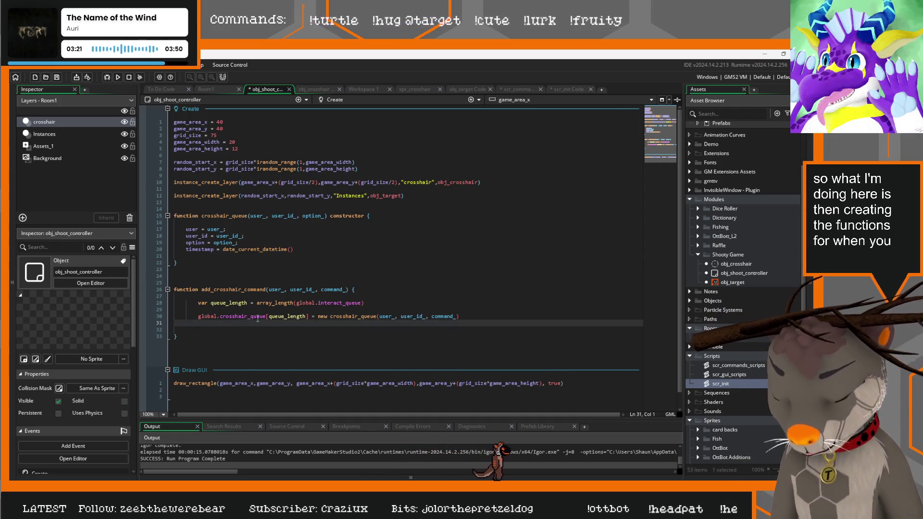
left_click(175, 309)
key("BackSpace")
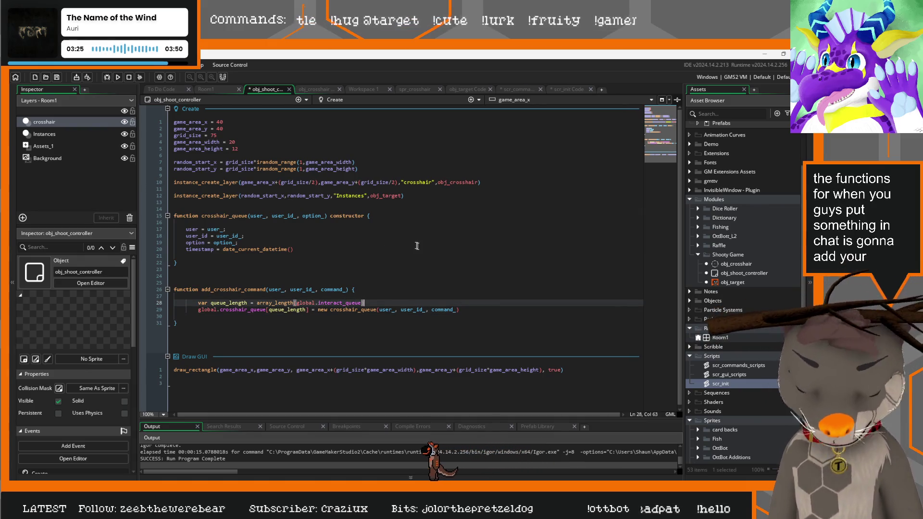
left_click(502, 305)
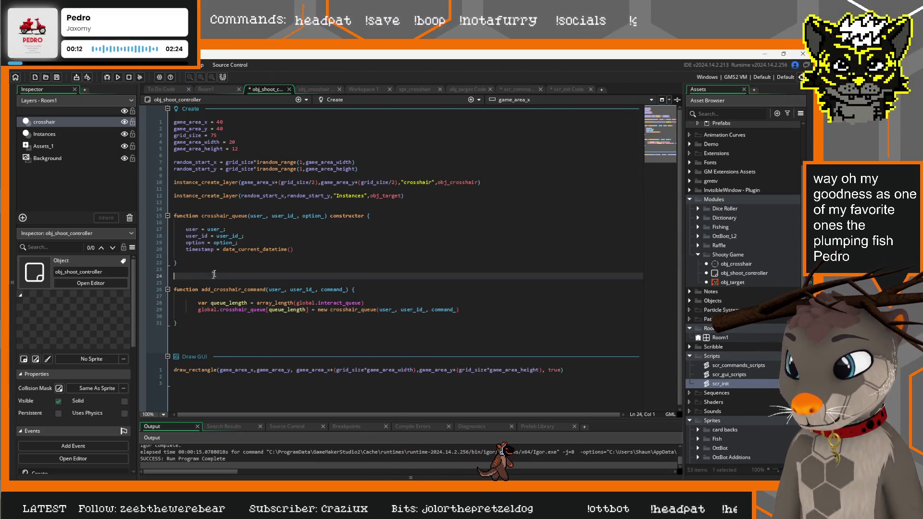
Step: Remove the blank lines above add_crosshair_command and compute queue_length from array_length(global.crosshair_queue)
left_click(183, 277)
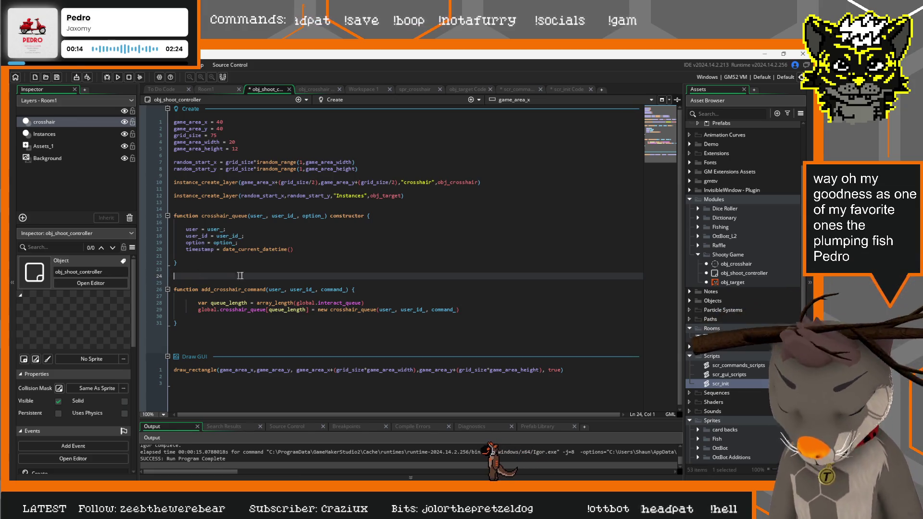
key("Delete")
key("Delete")
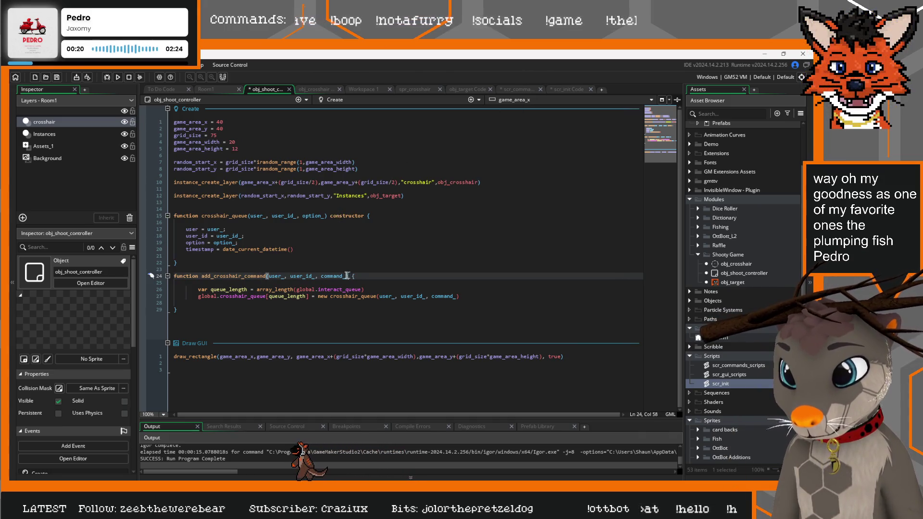
left_click_drag(353, 275, 201, 278)
key("ctrl+c")
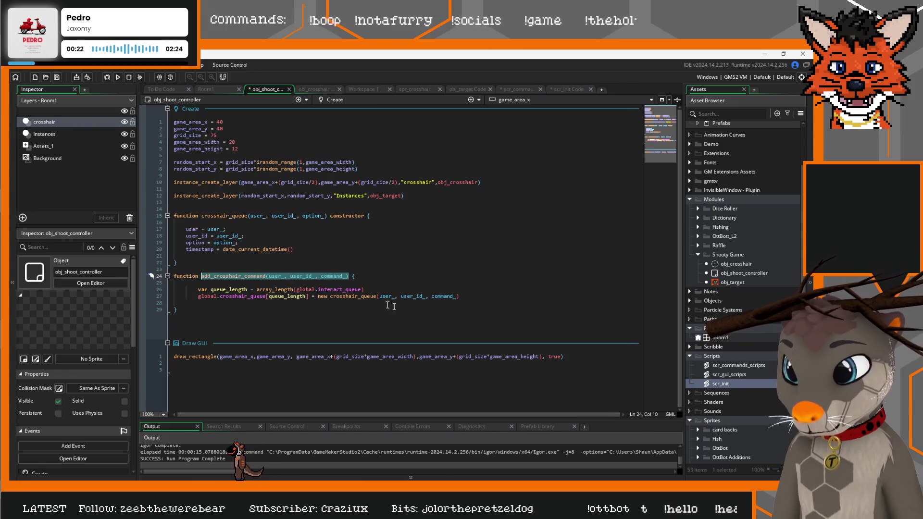
left_click_drag(267, 297, 205, 298)
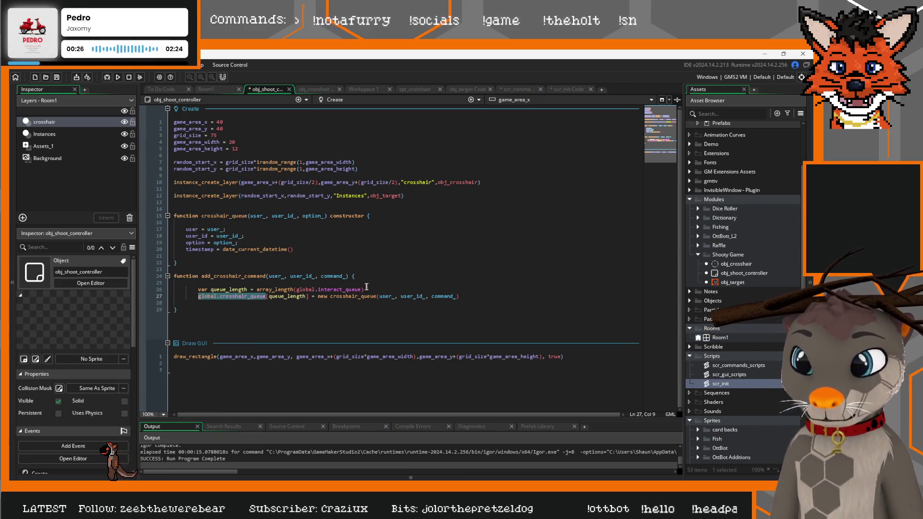
left_click_drag(364, 289, 297, 289)
key("ctrl+v")
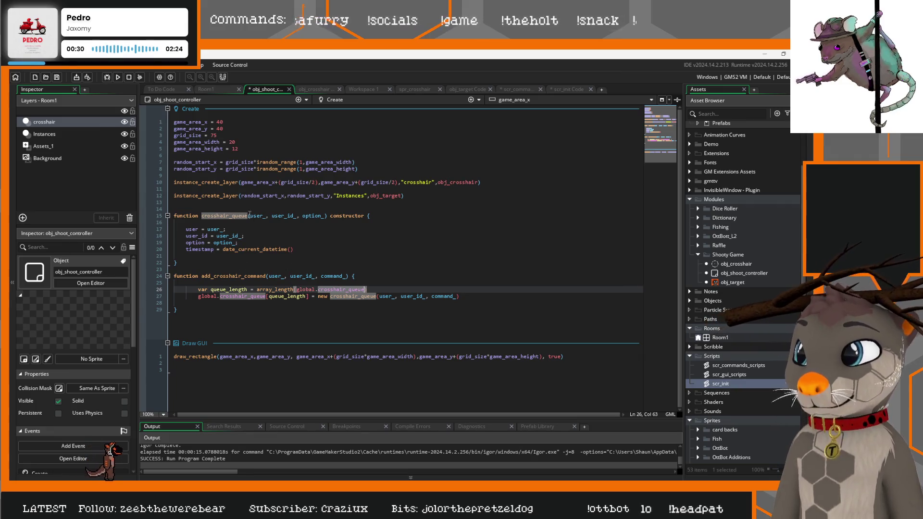
left_click_drag(327, 217, 227, 216)
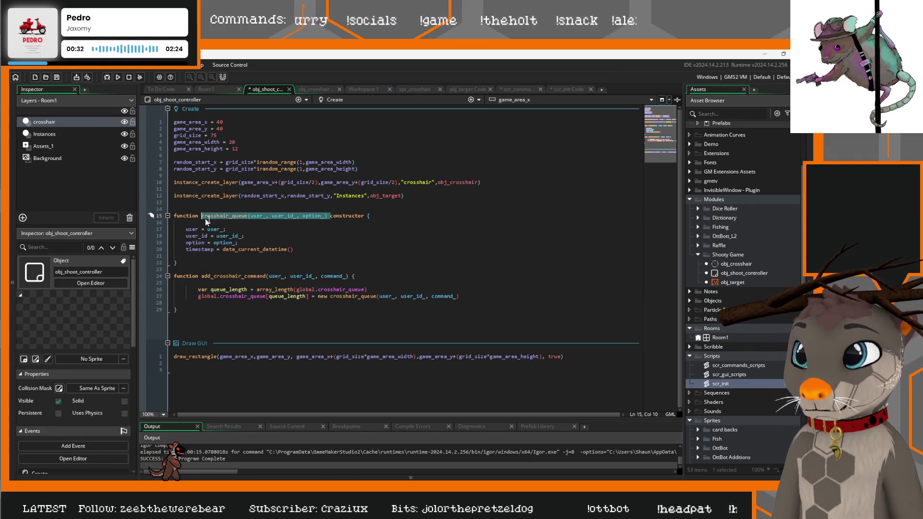
left_click(529, 90)
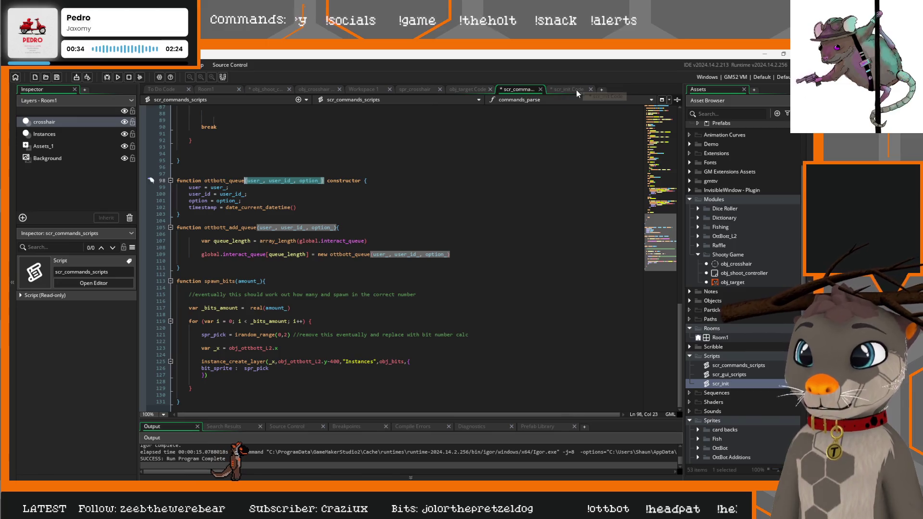
Step: Paste the crosshair_queue(user_, user_id_, option_) call into the !move case on its own indented line
left_click(576, 90)
left_click(518, 89)
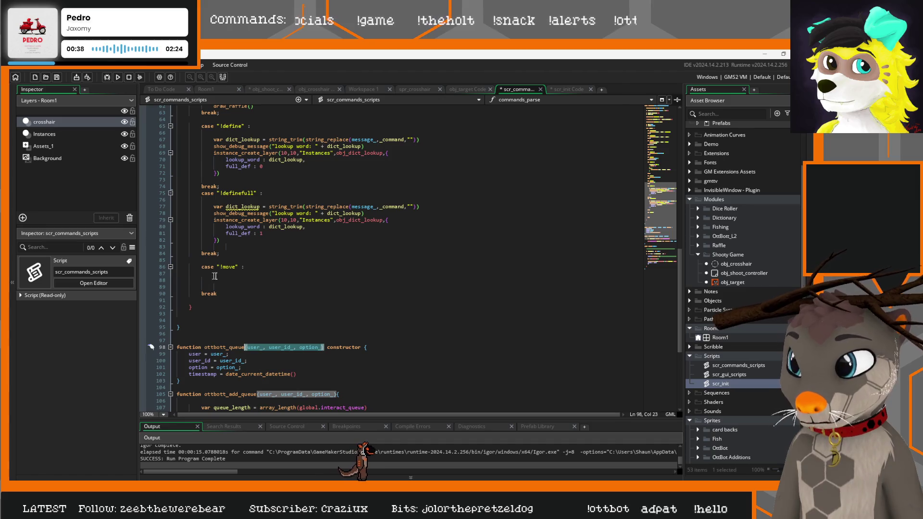
left_click(239, 273)
key("ctrl+v")
left_click(202, 274)
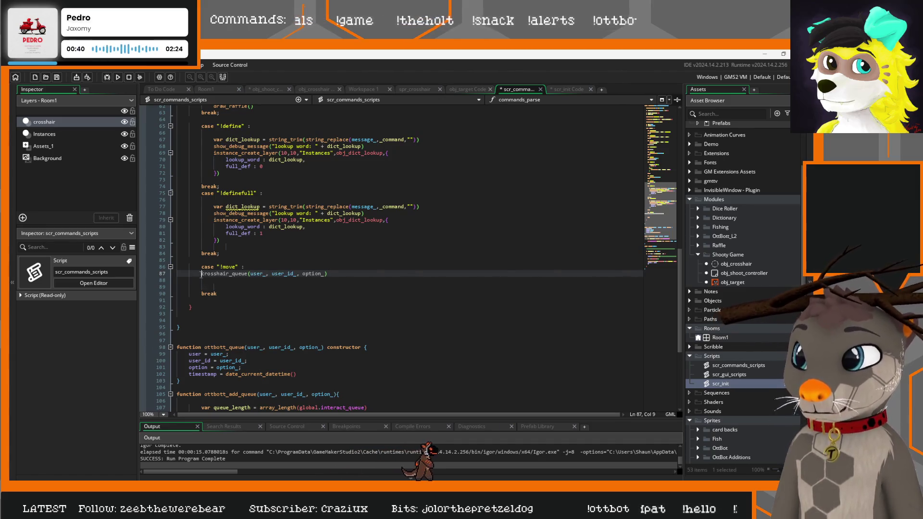
key("Return")
key("Tab")
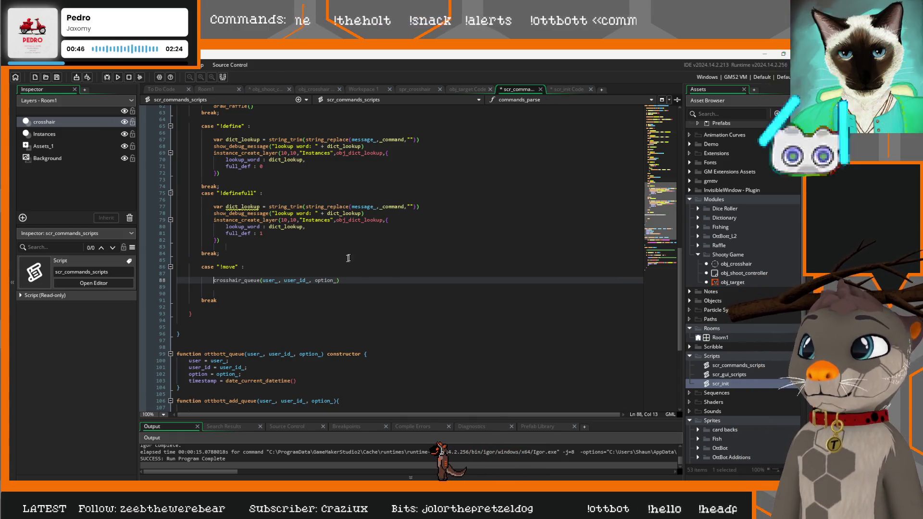
Step: Cross-check the crosshair_queue global in scr_init against the crosshair and shoot controller code
scroll(374, 217, "up", 6)
scroll(374, 217, "down", 7)
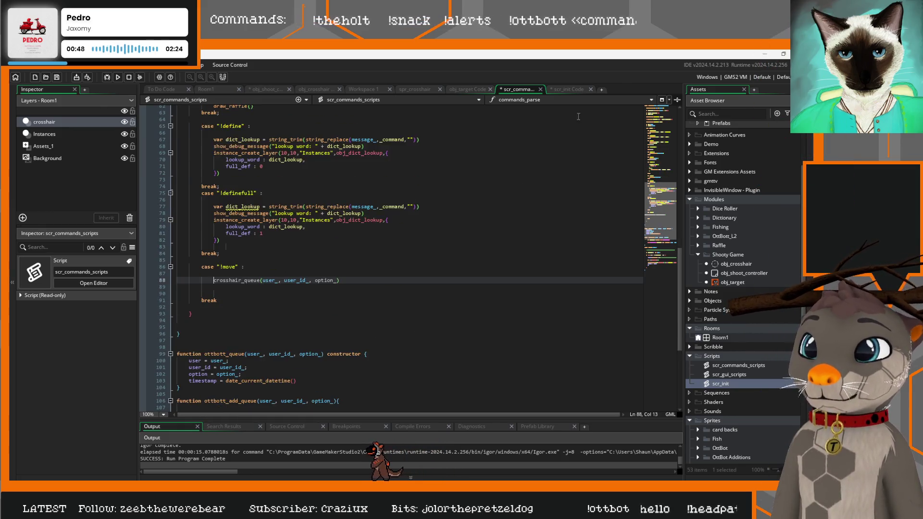
scroll(374, 216, "up", 5)
left_click(569, 90)
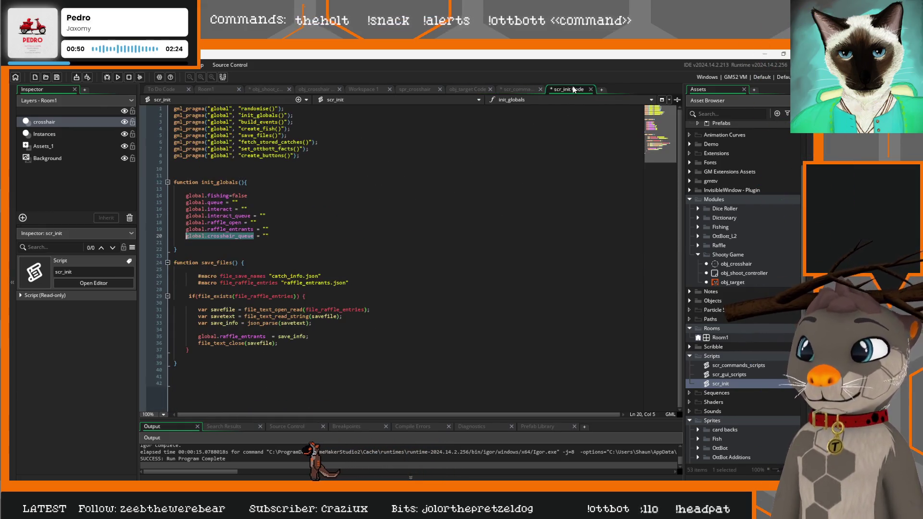
left_click(317, 90)
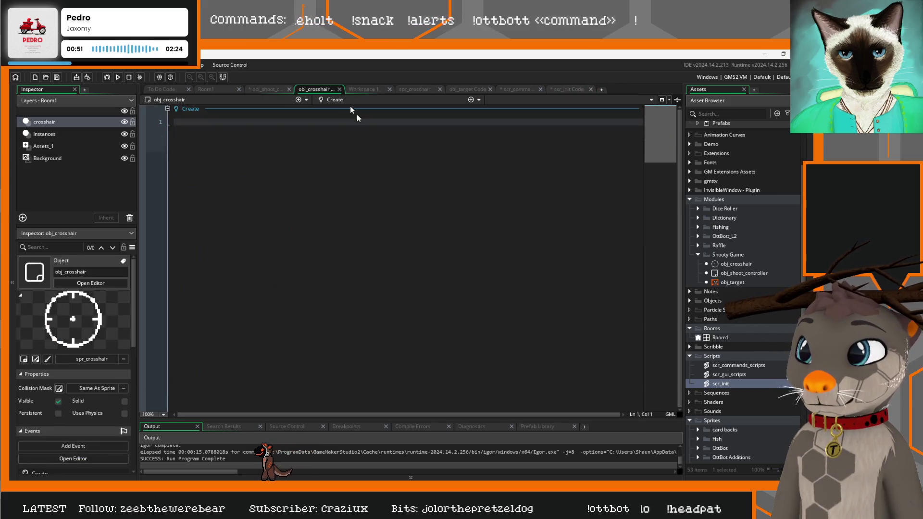
left_click(281, 91)
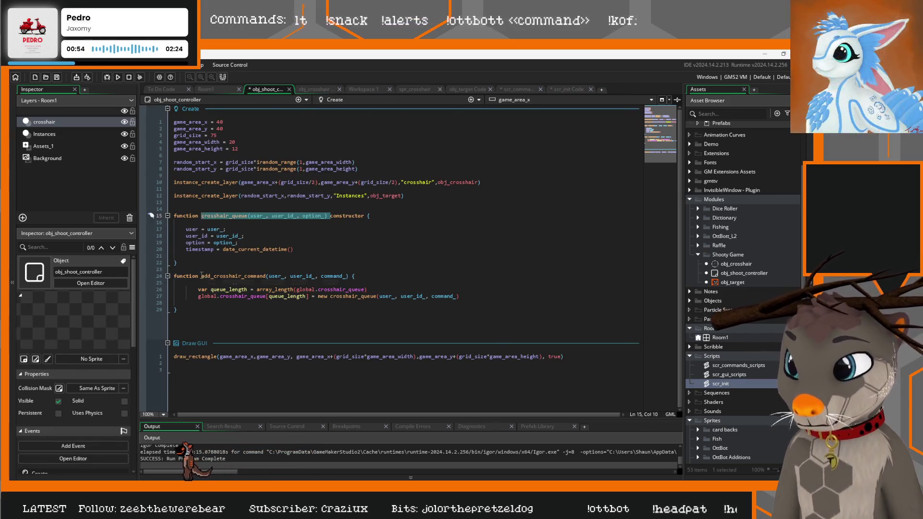
mouse_move(205, 275)
left_mouse_down()
mouse_move(348, 276)
mouse_move(202, 275)
left_mouse_up()
left_click(348, 272)
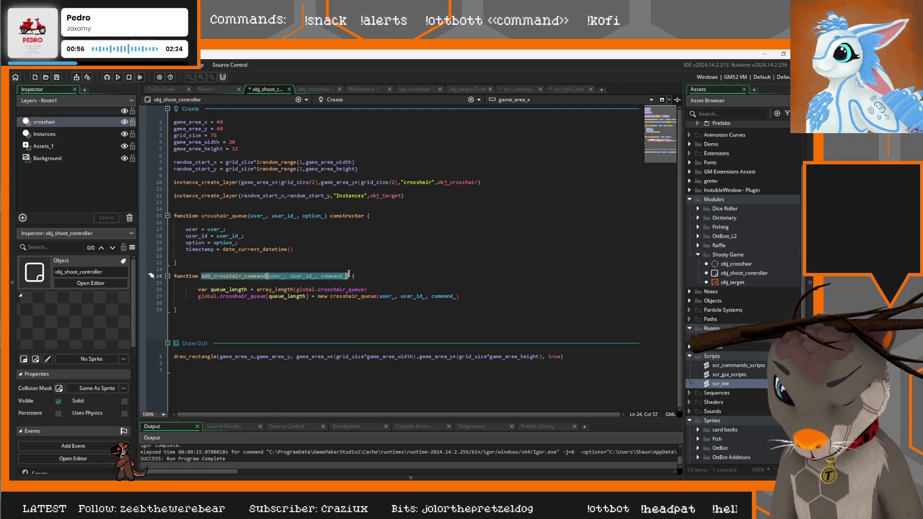
left_click(566, 88)
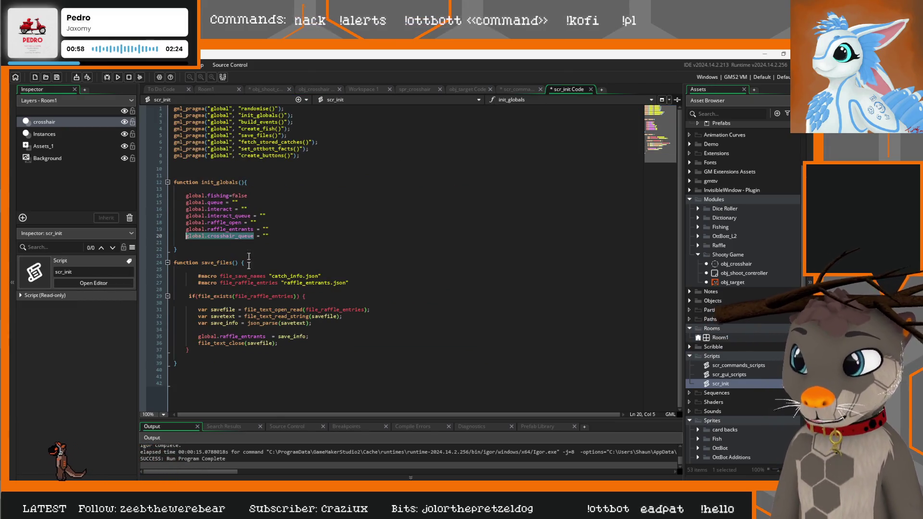
left_click(519, 88)
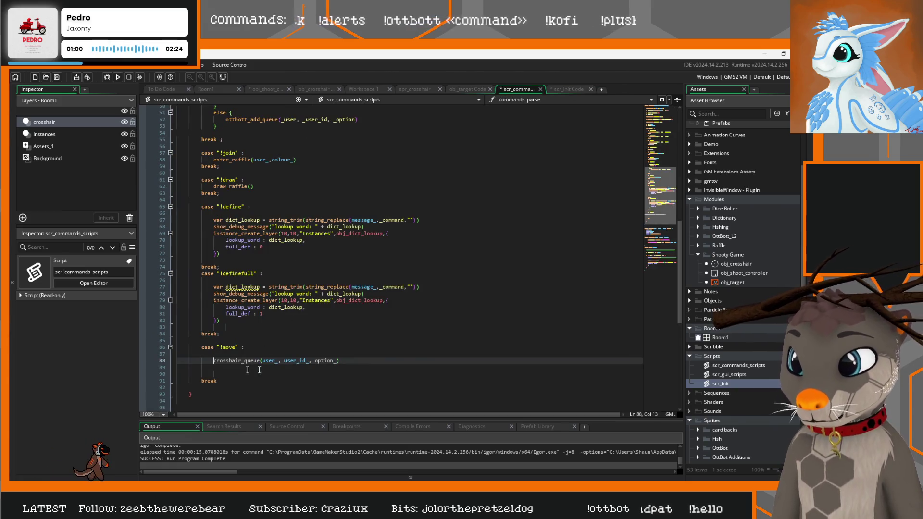
Step: Replace the !move case's crosshair_queue call with add_crosshair_command, passing the option variable last
left_click(343, 361)
left_click_drag(343, 361, 214, 362)
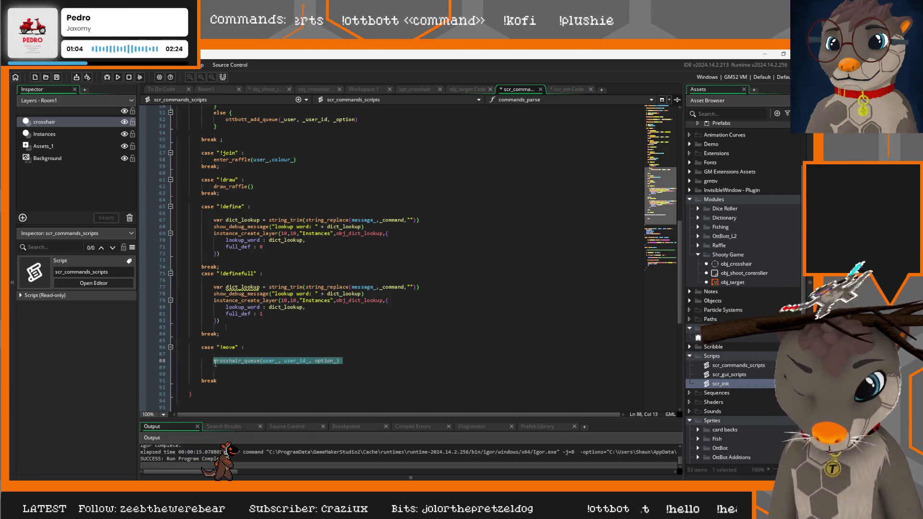
key("ctrl+v")
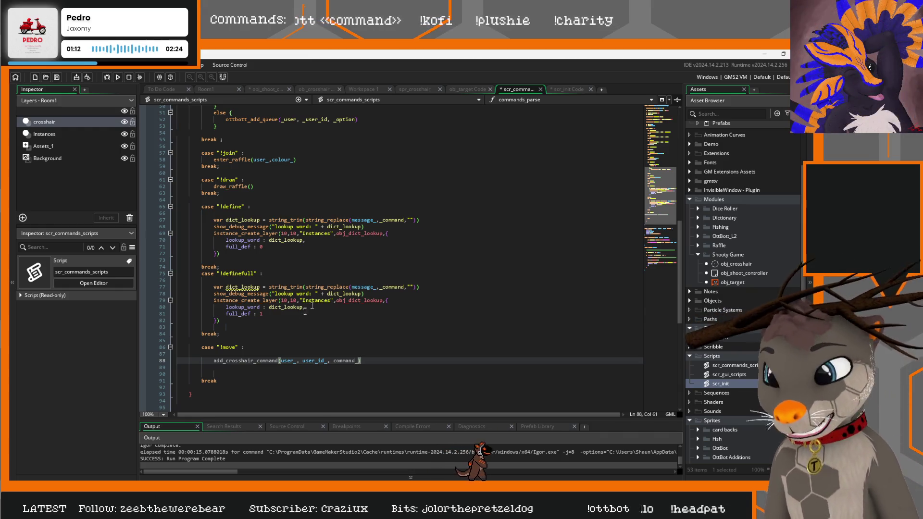
key("Down")
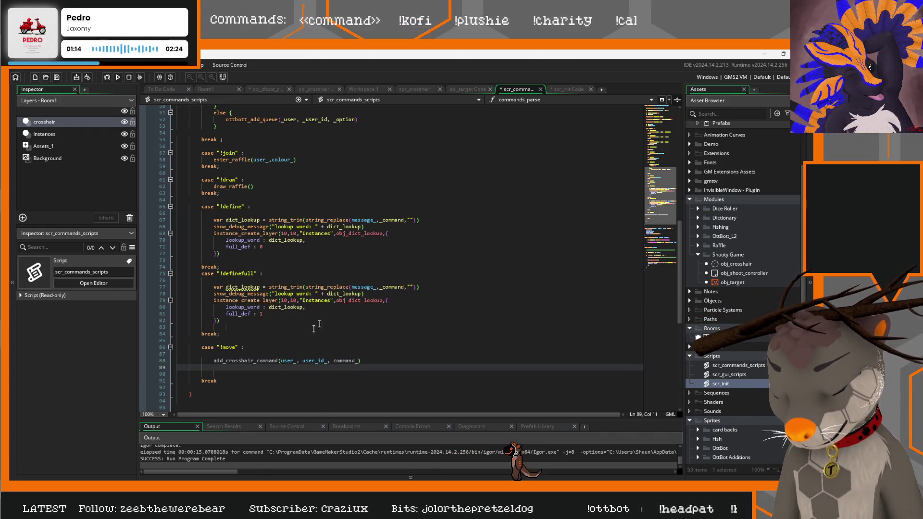
scroll(314, 329, "up", 16)
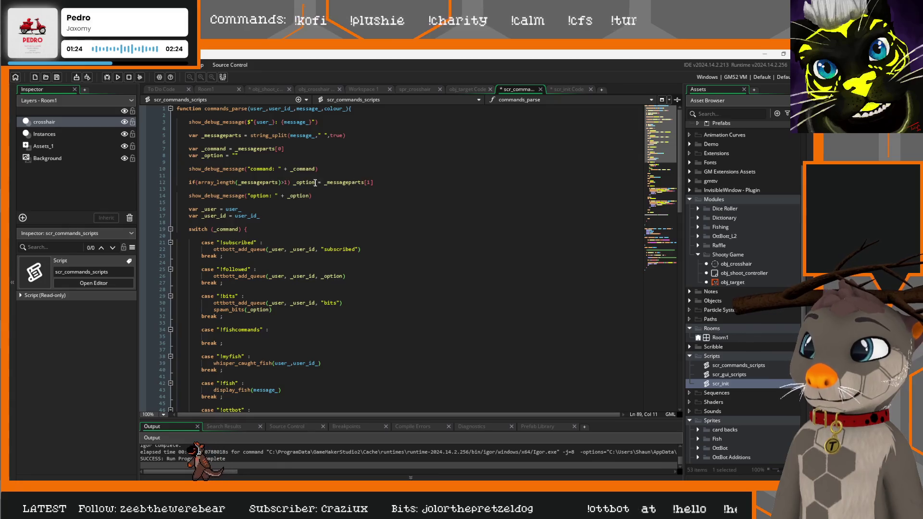
left_click(293, 182)
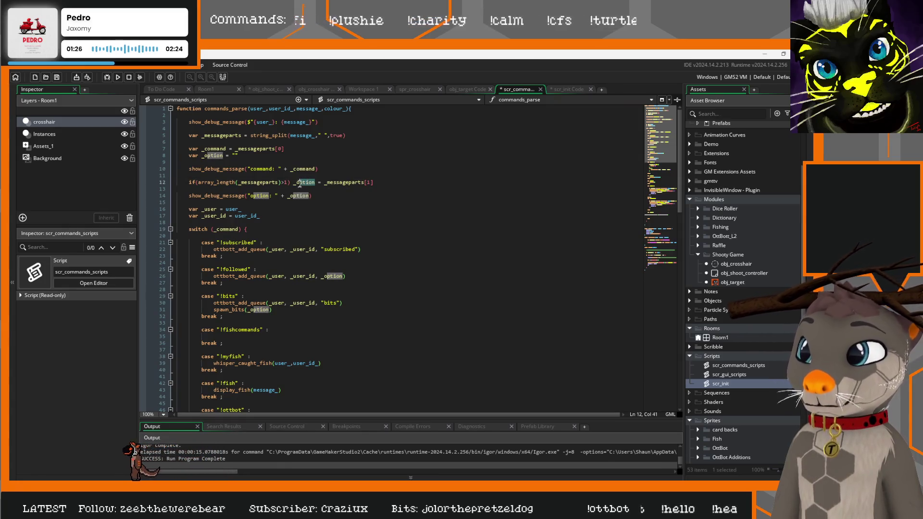
scroll(338, 230, "down", 20)
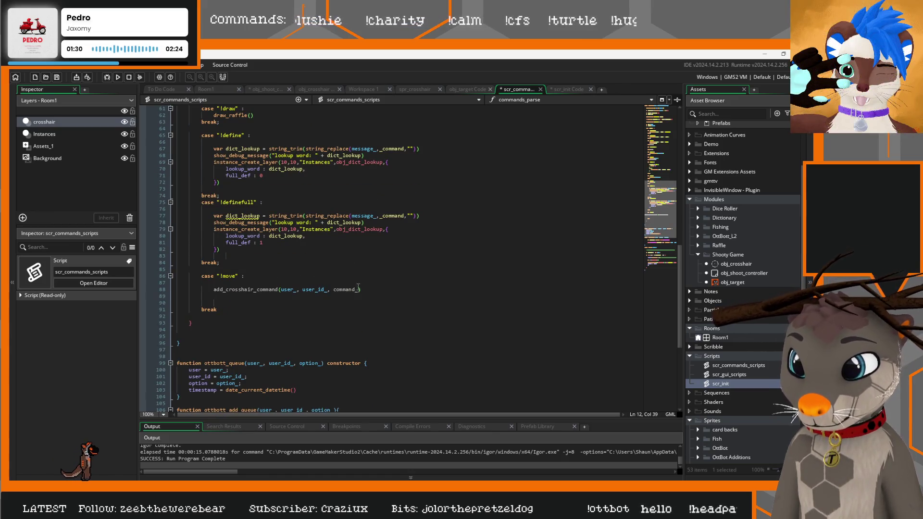
left_click_drag(358, 287, 333, 289)
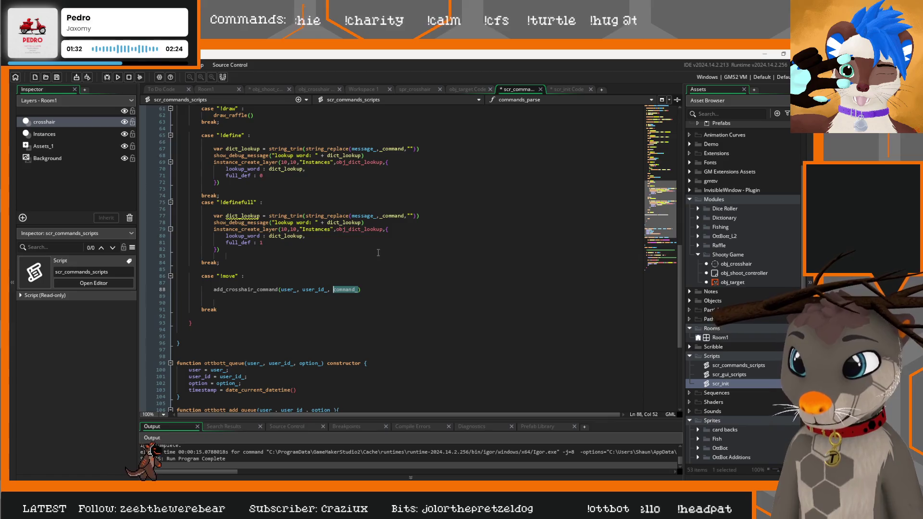
type("option_")
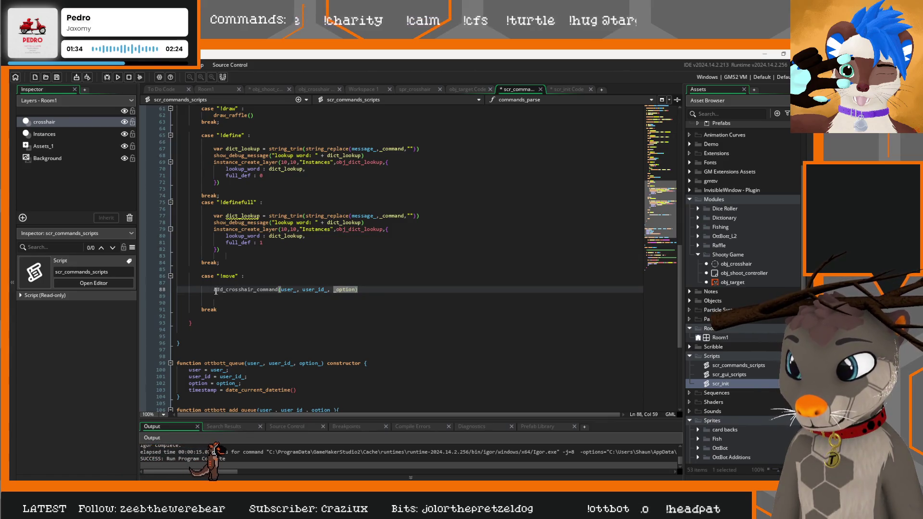
Step: Tidy the blank lines below the add_crosshair_command call in the !move case
left_click(215, 290)
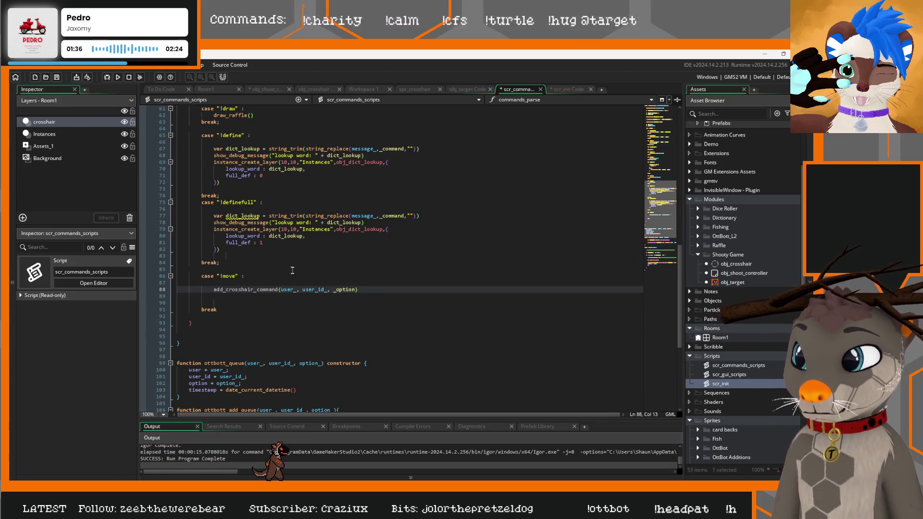
key("End")
key("Delete")
key("Delete")
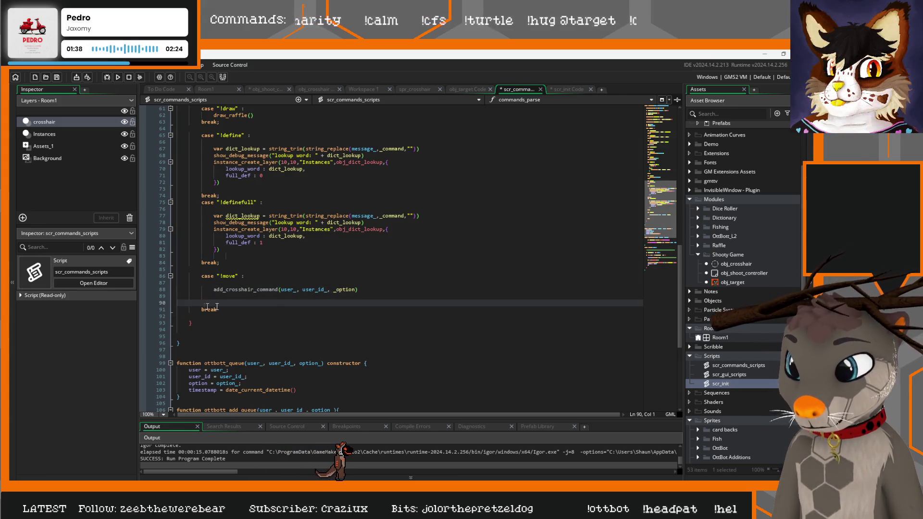
left_click(269, 92)
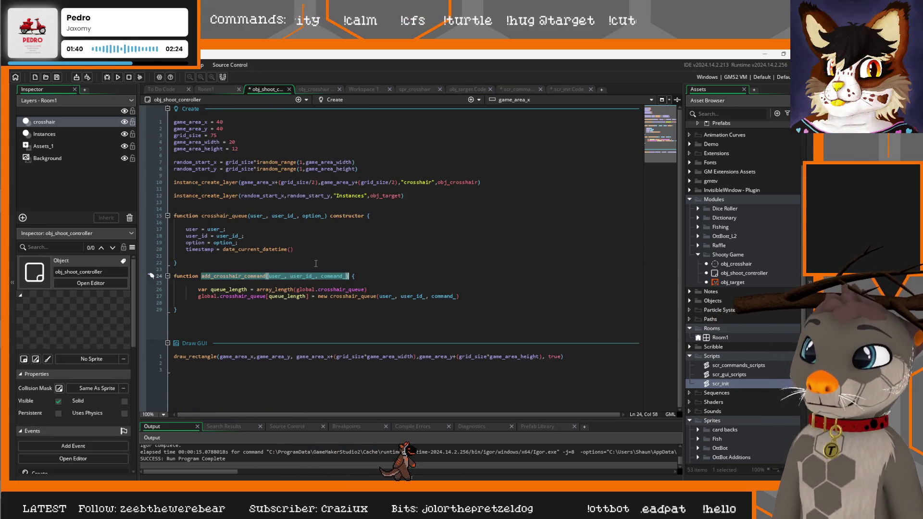
left_click(347, 255)
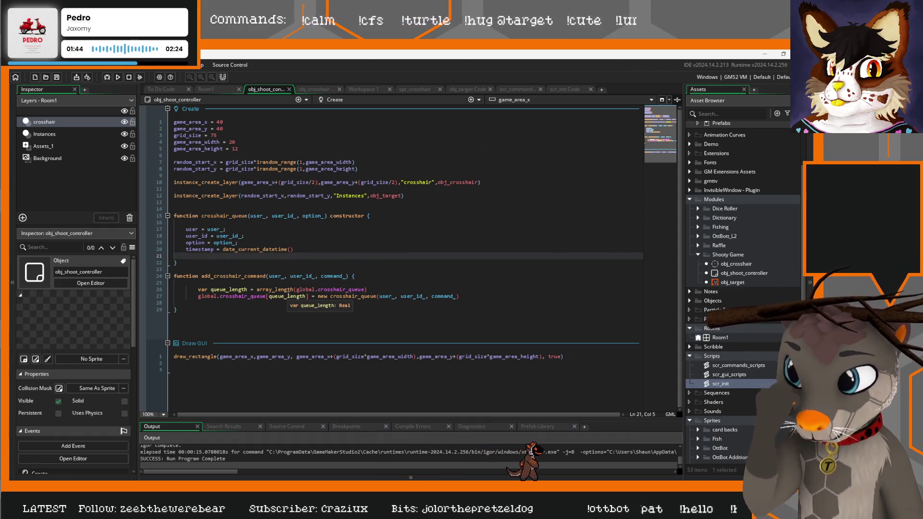
left_click(505, 91)
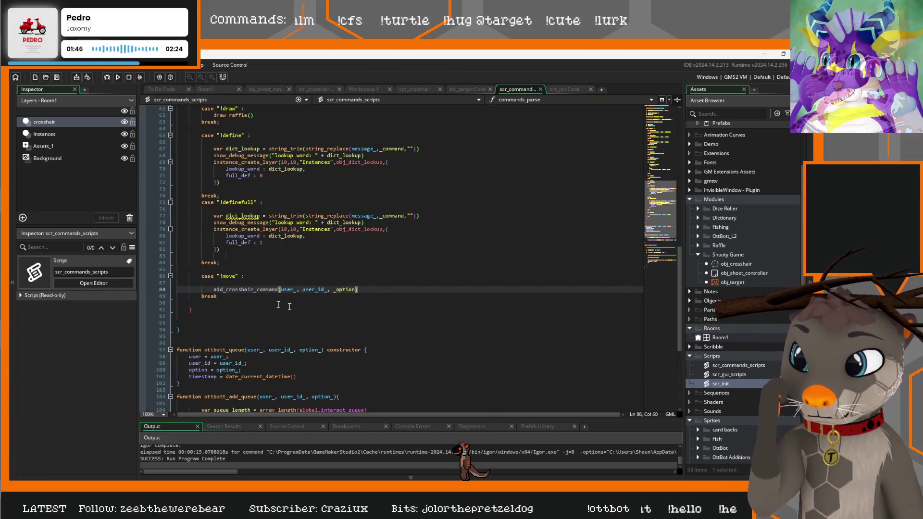
key("Return")
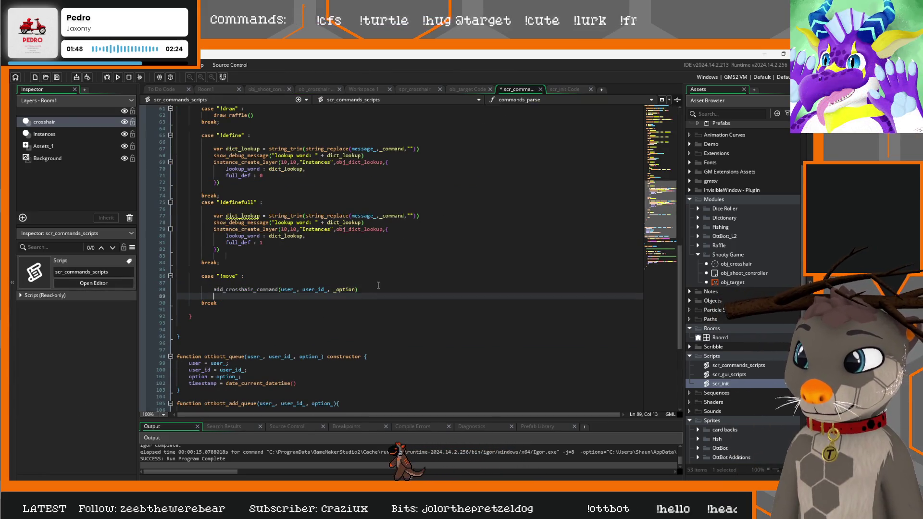
scroll(328, 286, "up", 10)
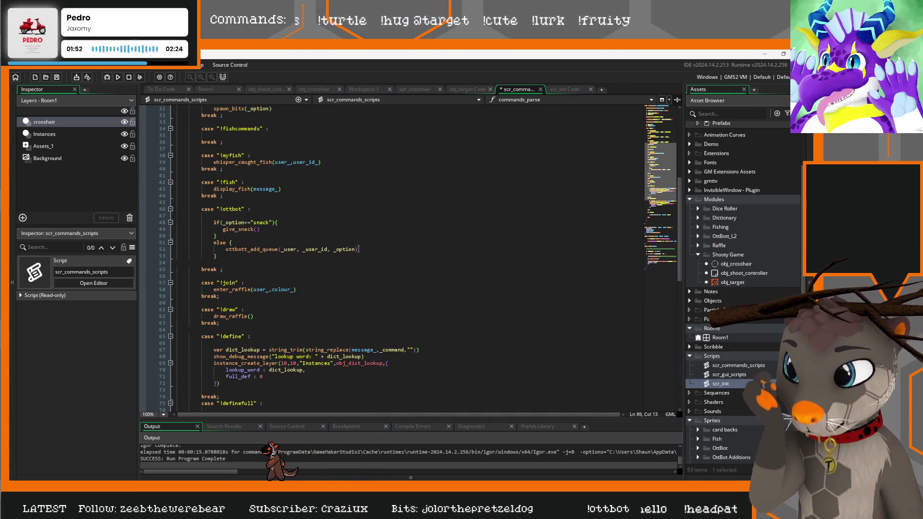
scroll(358, 251, "down", 6)
left_click(235, 356)
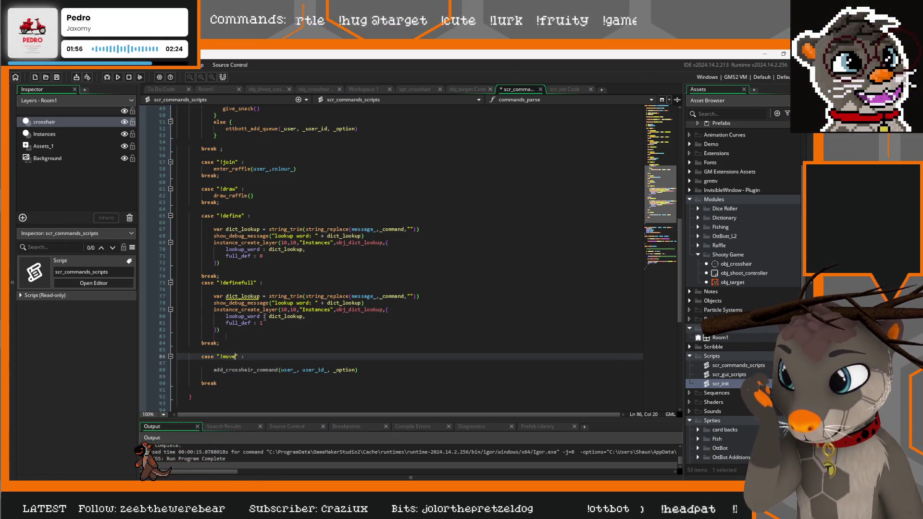
scroll(264, 317, "down", 2)
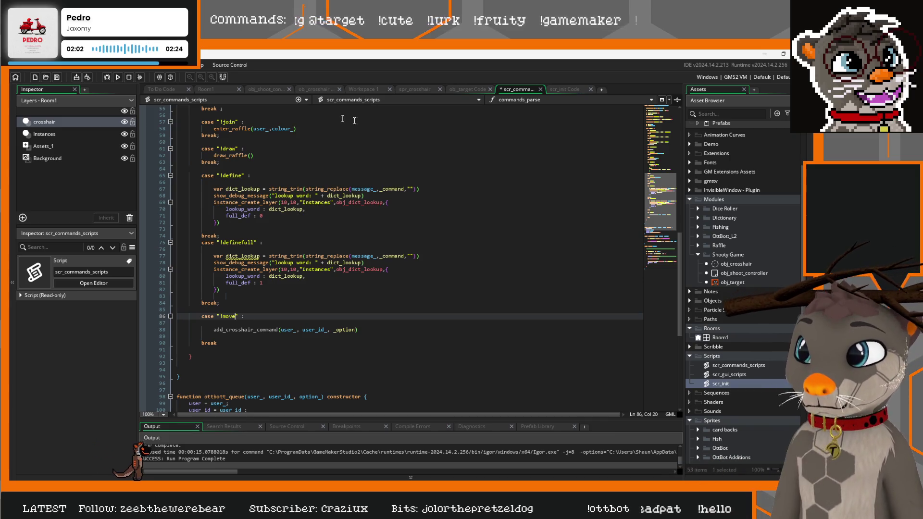
Step: Open obj_room_controller's code from its instance on Room1's Instances layer
left_click(206, 90)
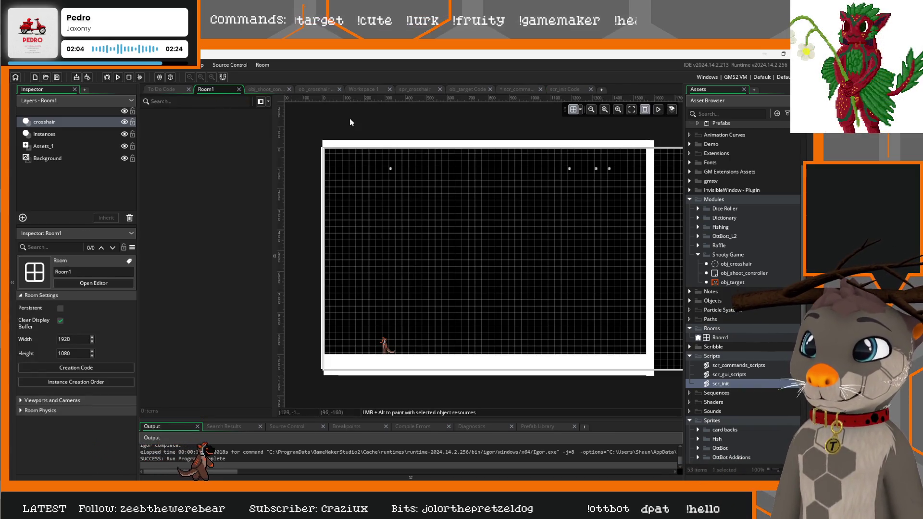
left_click(53, 158)
left_click(66, 146)
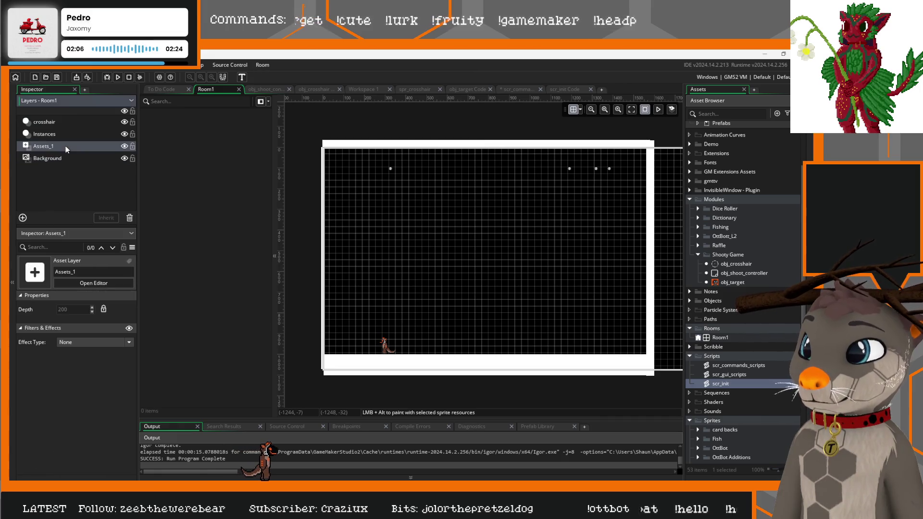
left_click(68, 134)
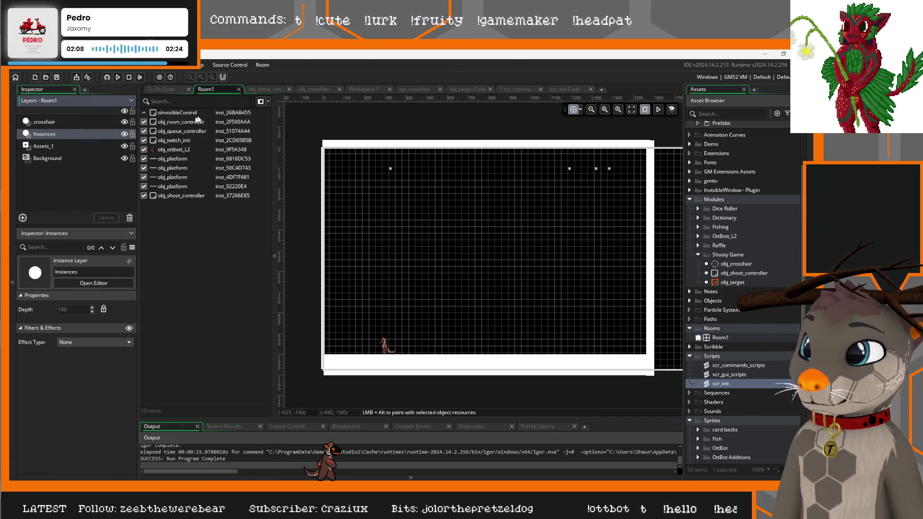
left_click(184, 123)
double_click(184, 125)
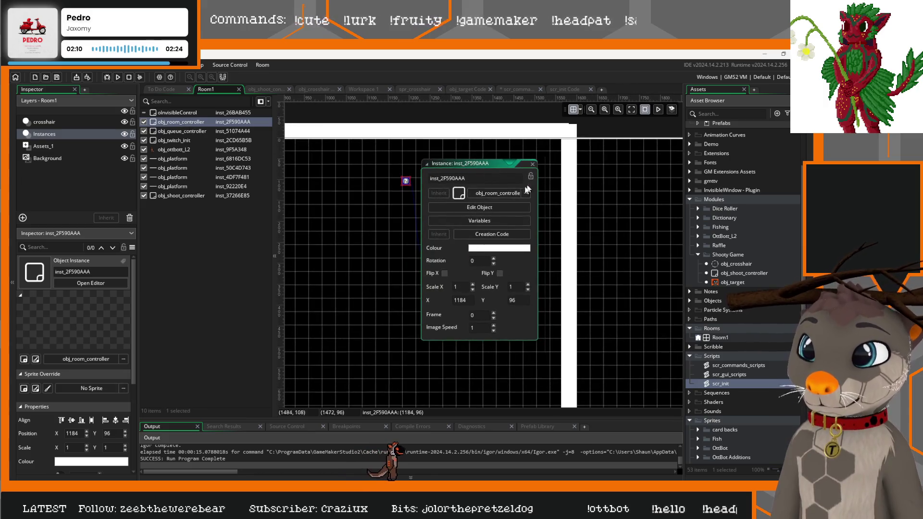
left_click(479, 208)
Step: Locate and select the scribble Raffle heading section in obj_room_controller's code
scroll(391, 171, "down", 20)
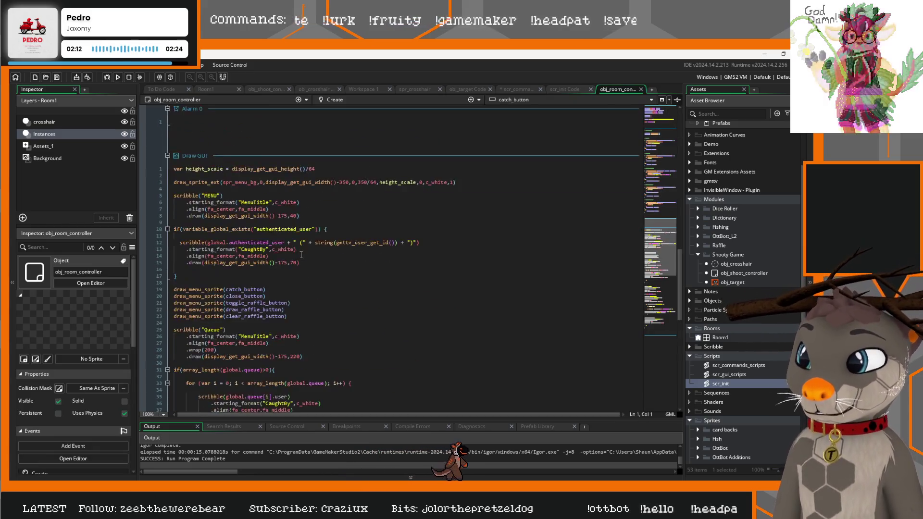
scroll(264, 279, "up", 3)
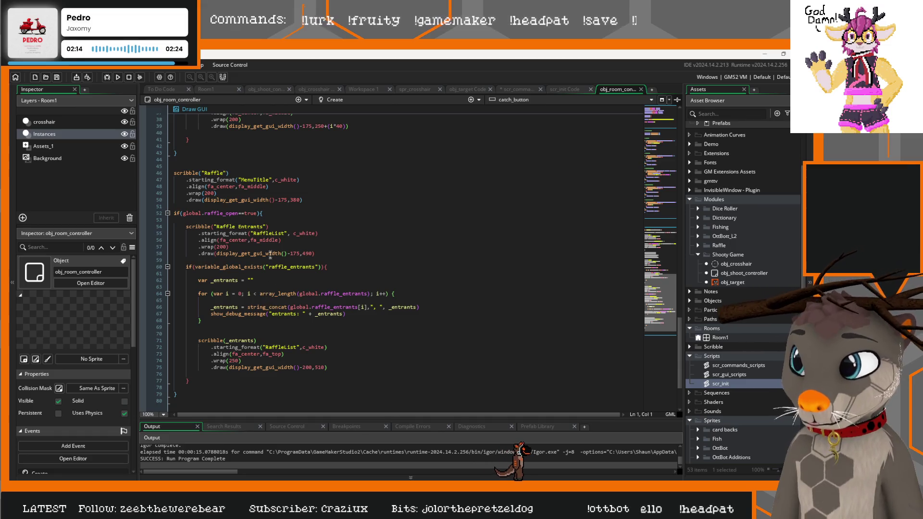
scroll(284, 260, "up", 3)
left_click(302, 239)
left_click_drag(302, 240, 174, 213)
key("ctrl+c")
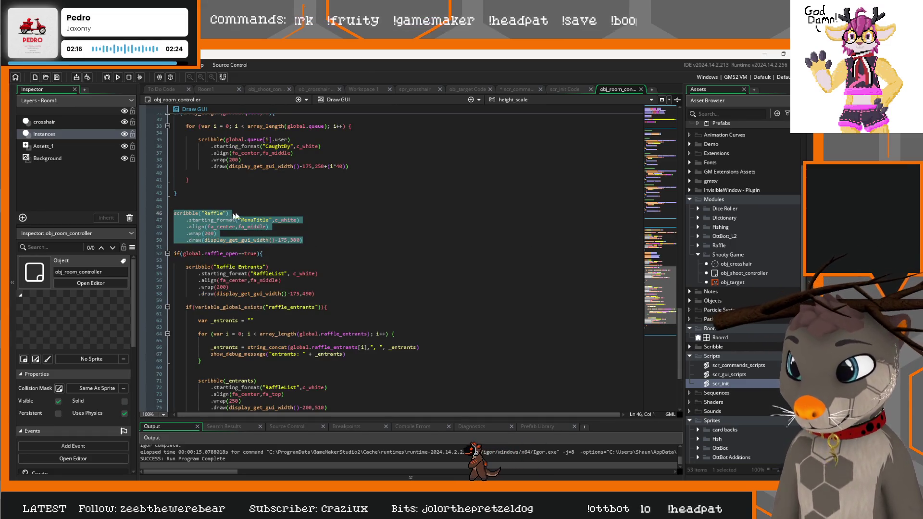
scroll(223, 334, "down", 6)
scroll(183, 283, "up", 20)
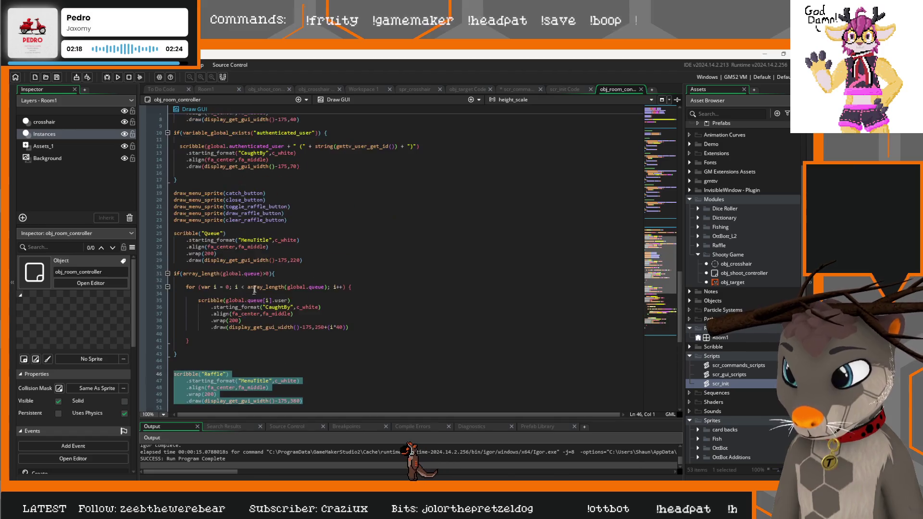
scroll(183, 284, "down", 4)
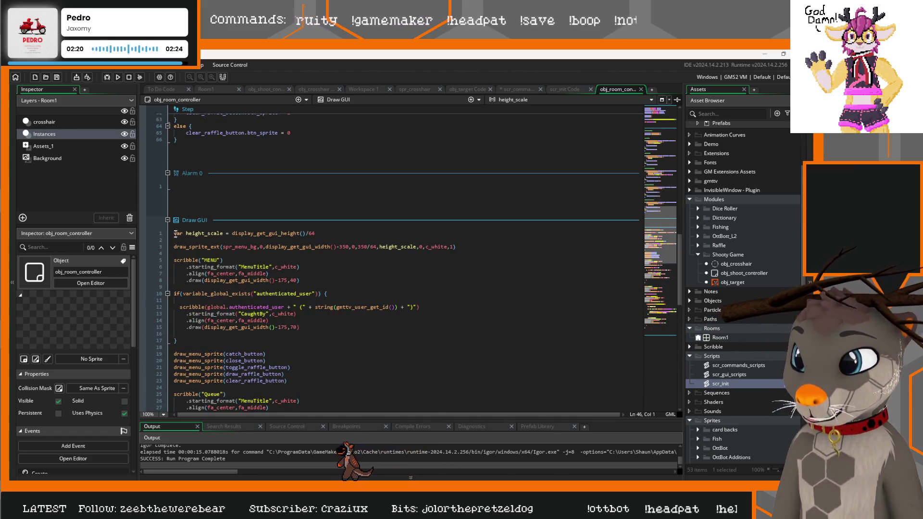
Step: Add blank lines at the top of Draw GUI and paste the scribble("Raffle") block there
left_click(179, 233)
key("Return")
key("Return")
key("Return")
left_click(178, 234)
key("ctrl+v")
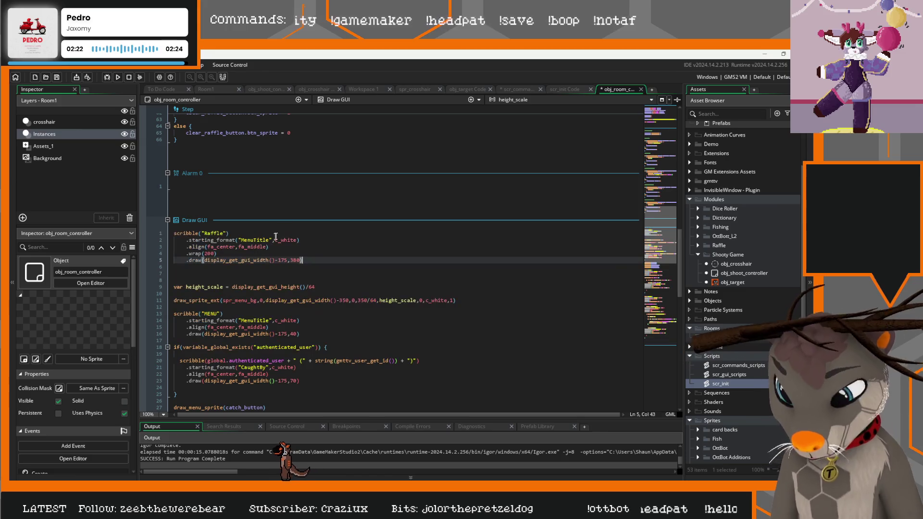
left_click(270, 89)
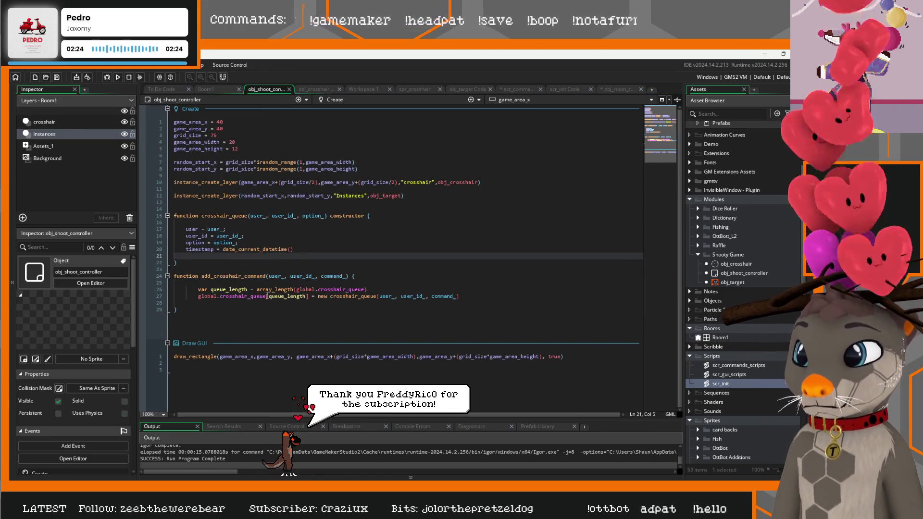
Step: Copy global.crosshair_queue from obj_shoot_controller and paste it over "Raffle" in the Draw GUI scribble call
left_click(200, 296)
left_click(199, 296)
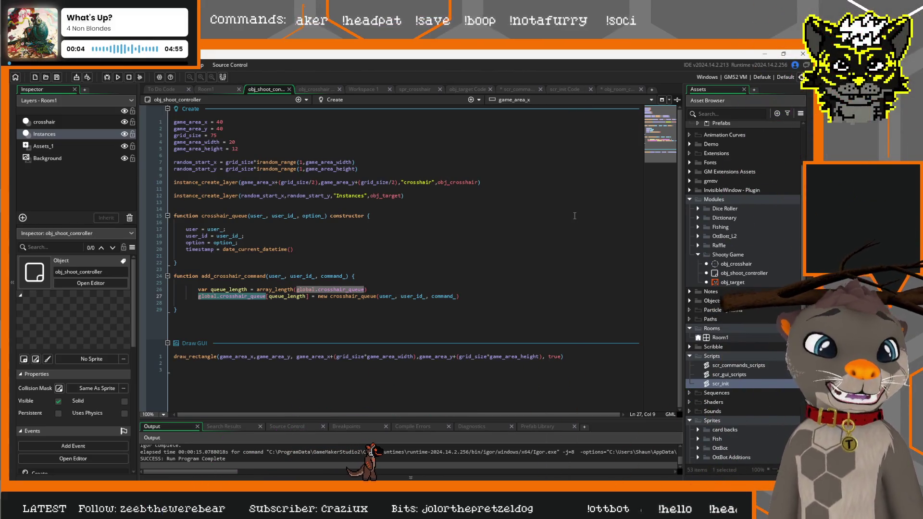
left_click(625, 88)
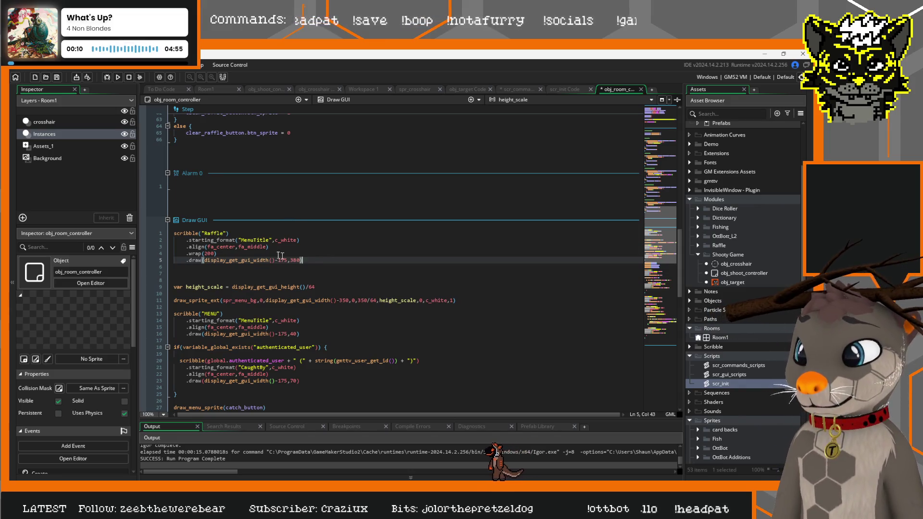
double_click(204, 234)
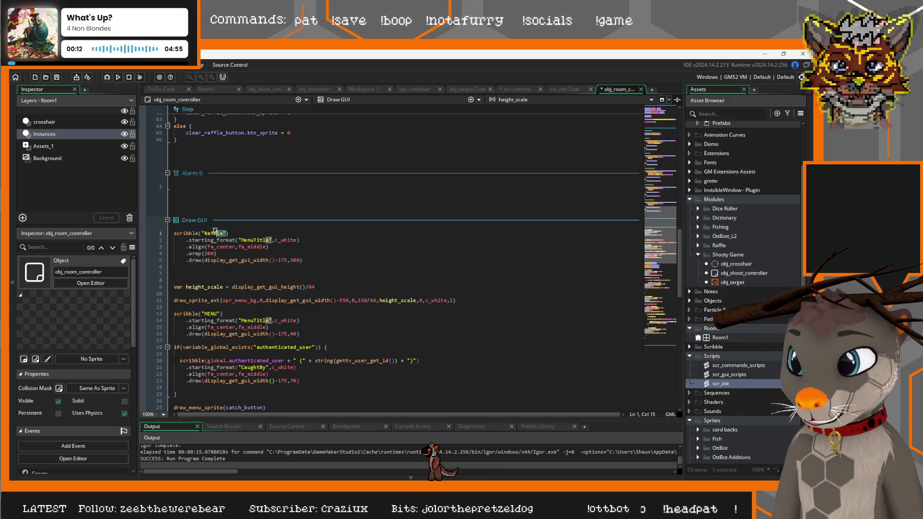
type("global.crosshair_queue")
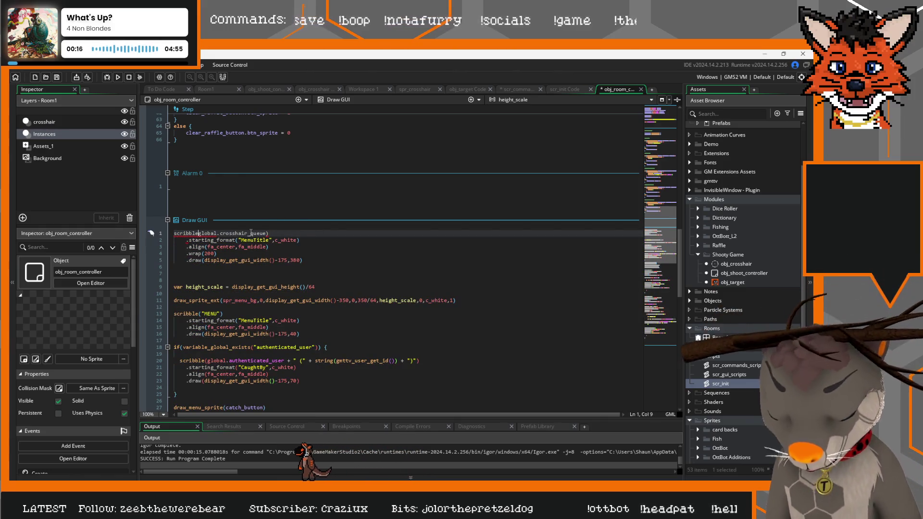
key("Right")
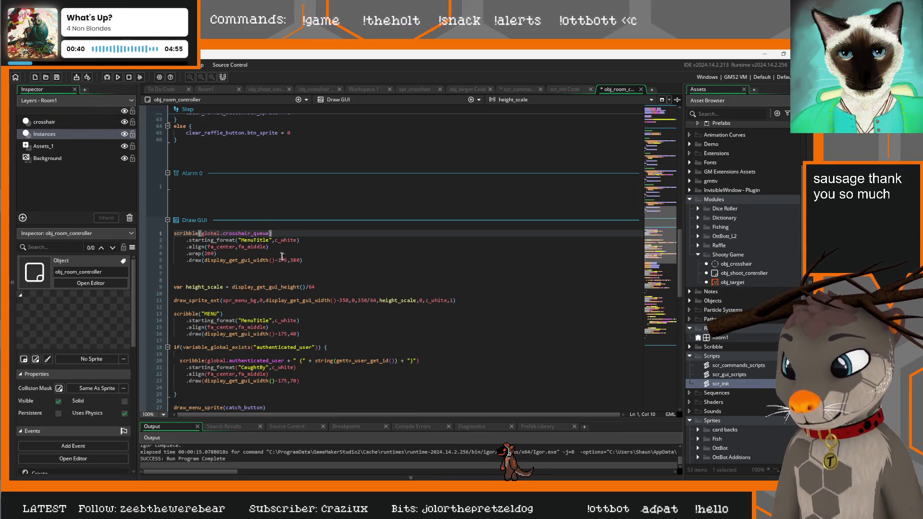
left_click_drag(288, 260, 215, 260)
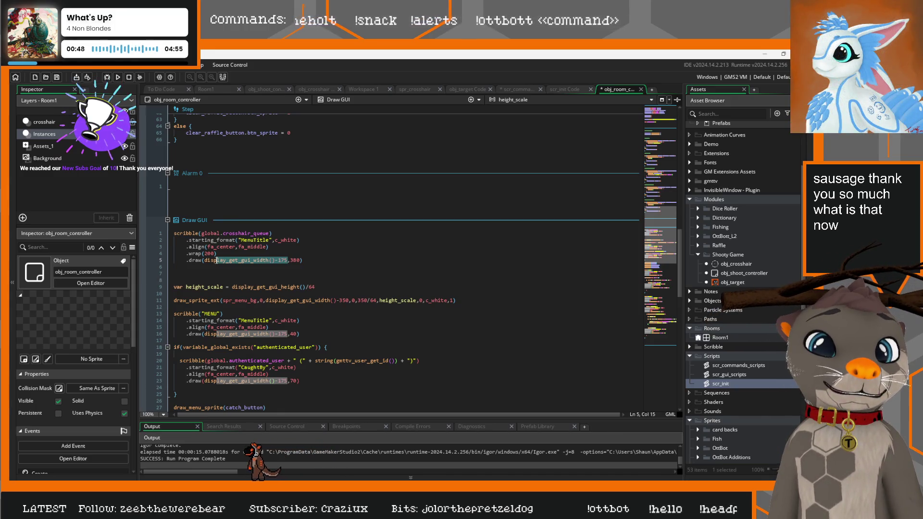
Step: Change the queue text's draw position to 75, 200
key("ctrl+Left")
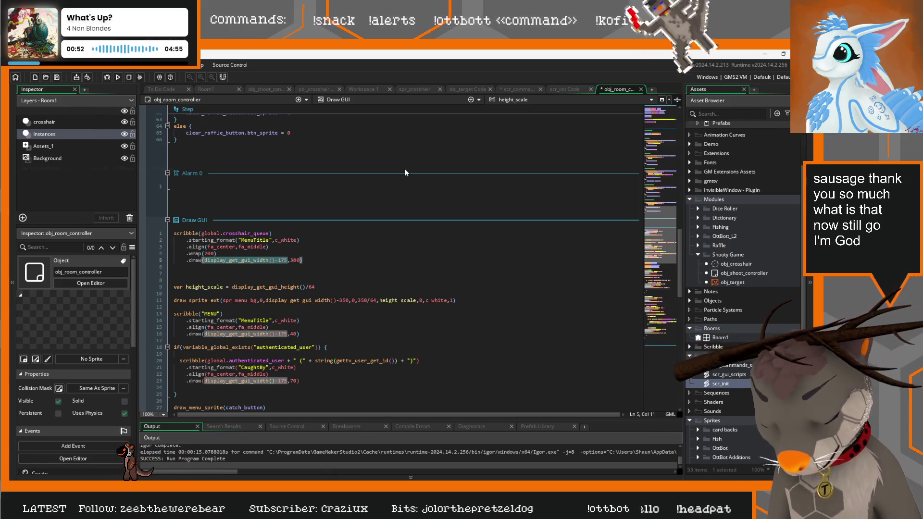
type("75")
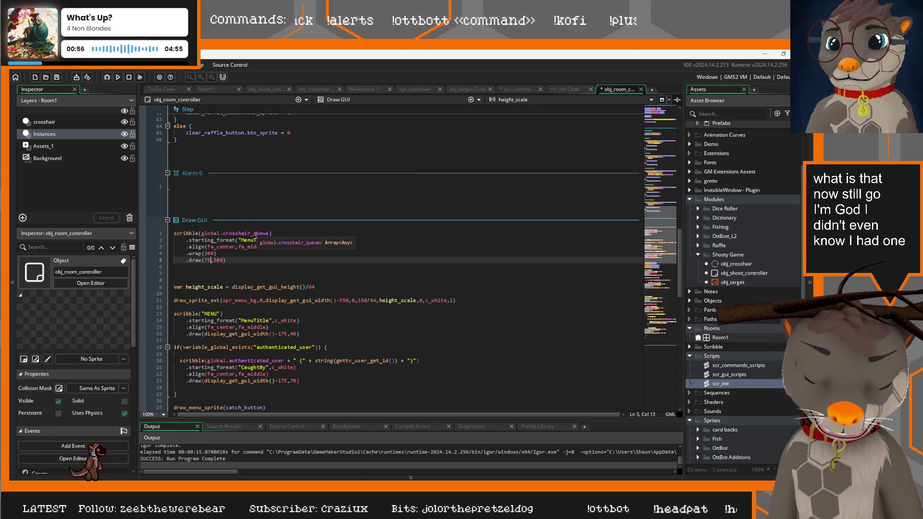
key("Right")
key("Right")
key("Right")
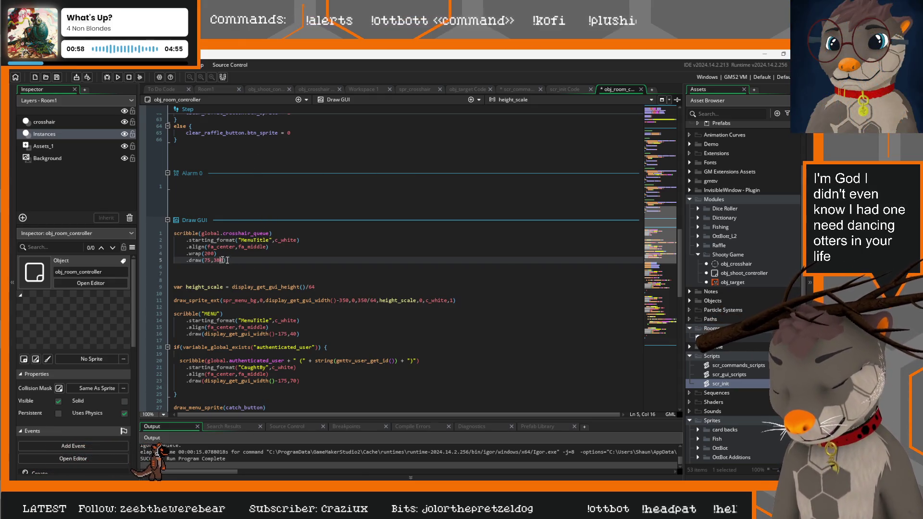
key("BackSpace")
key("BackSpace")
key("BackSpace")
type("20")
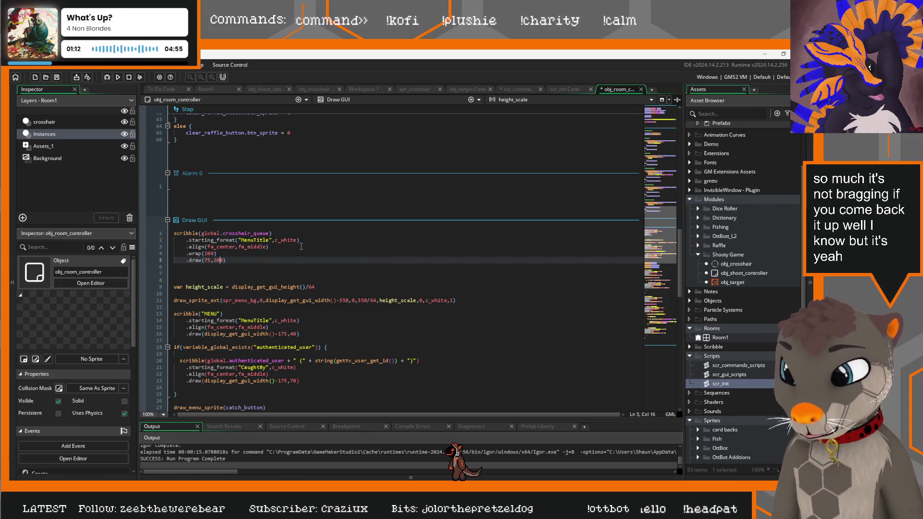
Step: Switch the horizontal alignment from fa_center to fa_left and test-run the game with F5
left_click_drag(235, 248, 219, 247)
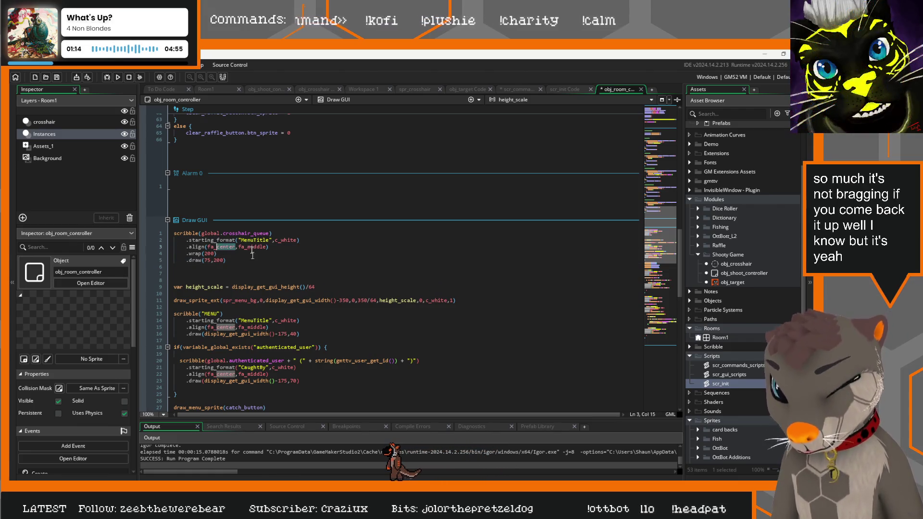
type("left")
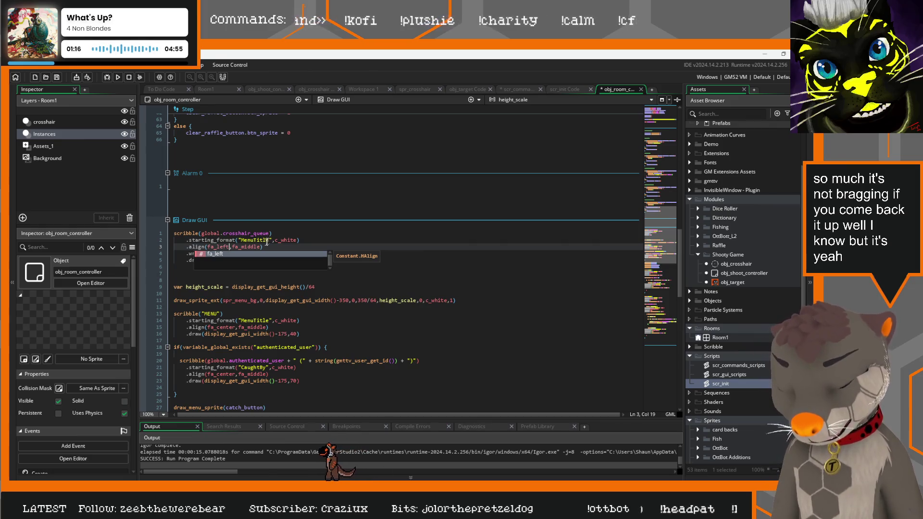
left_click(315, 238)
key("F5")
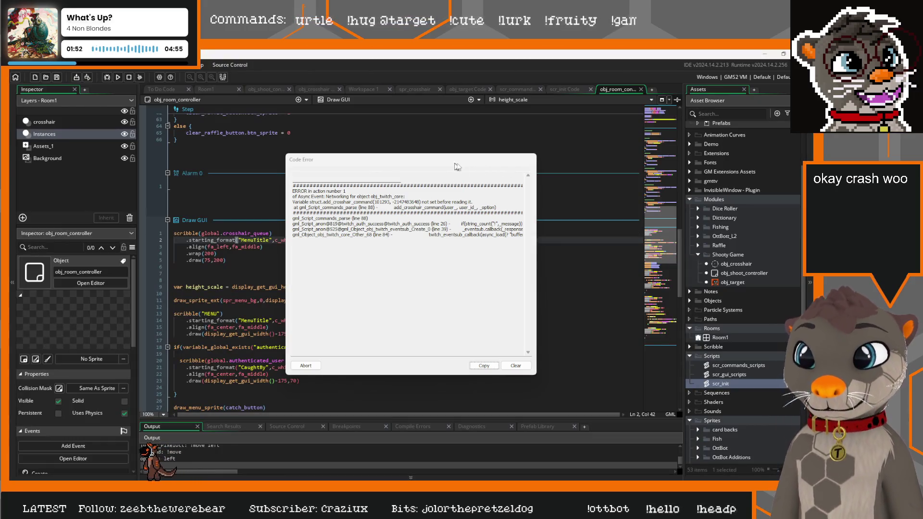
Step: Compare the add_crosshair_command not-set error against the two crosshair functions in obj_shoot_controller's Create code
left_click_drag(455, 166, 612, 151)
scroll(289, 207, "up", 10)
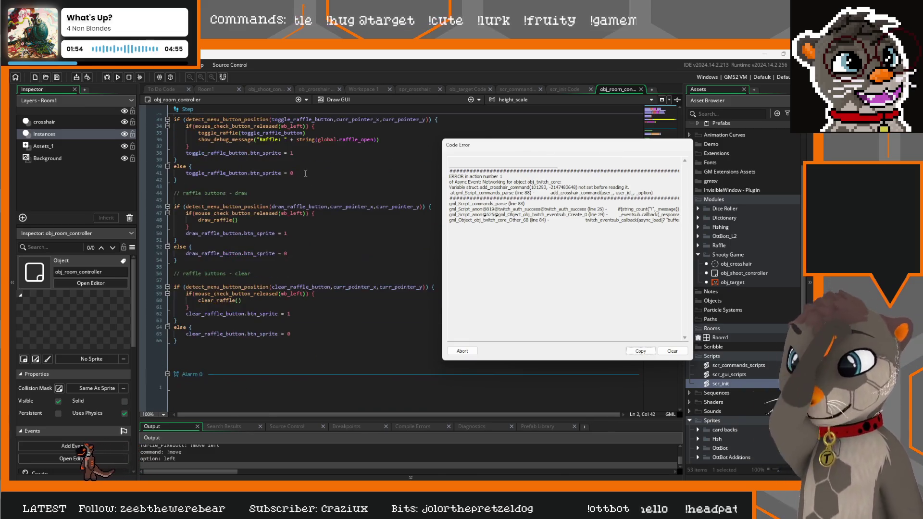
left_click(267, 90)
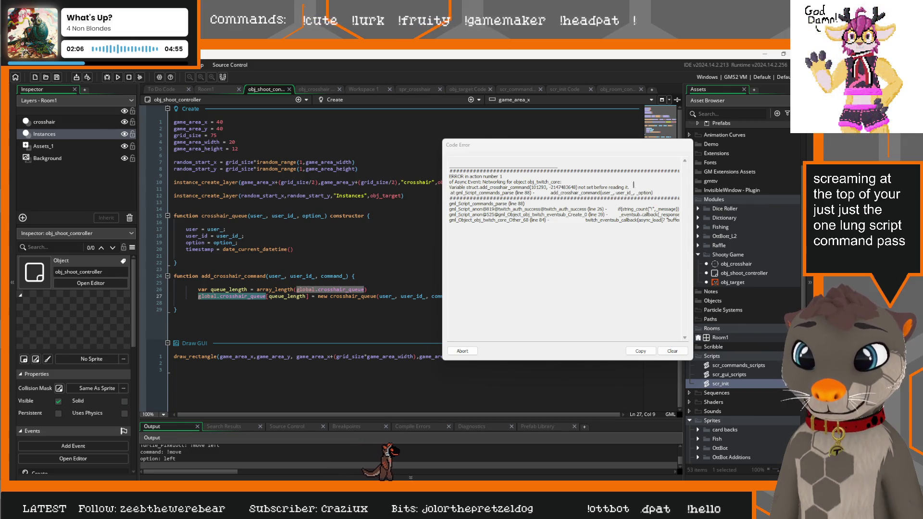
left_click_drag(637, 186, 452, 186)
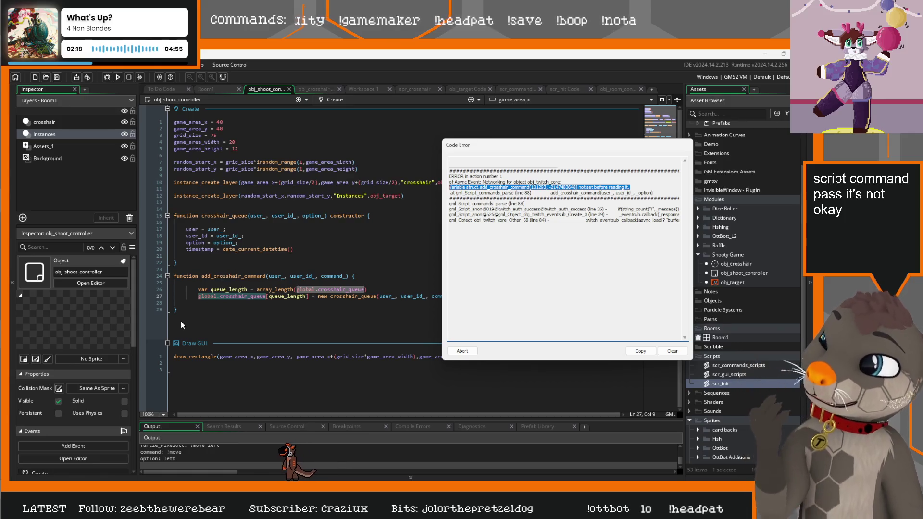
mouse_move(178, 311)
left_mouse_down()
mouse_move(185, 241)
mouse_move(174, 215)
left_mouse_up()
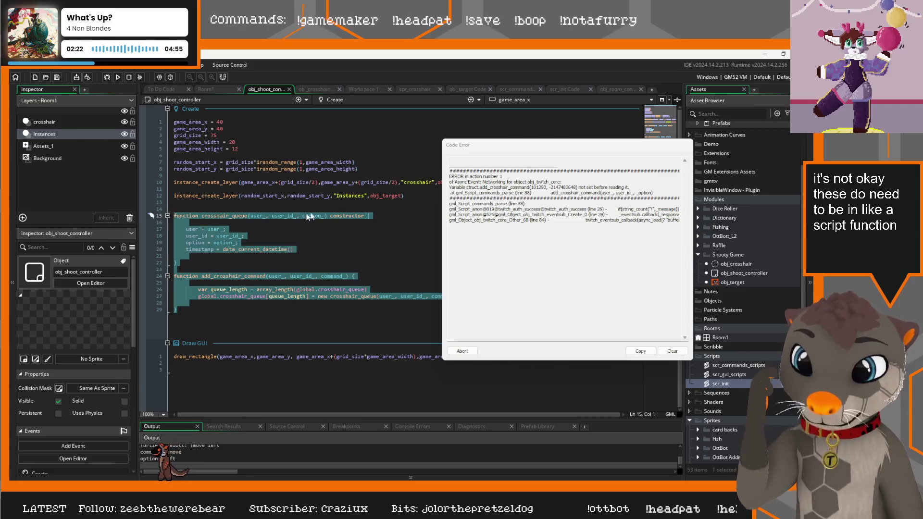
mouse_move(626, 149)
left_mouse_down()
mouse_move(569, 126)
mouse_move(579, 125)
left_mouse_up()
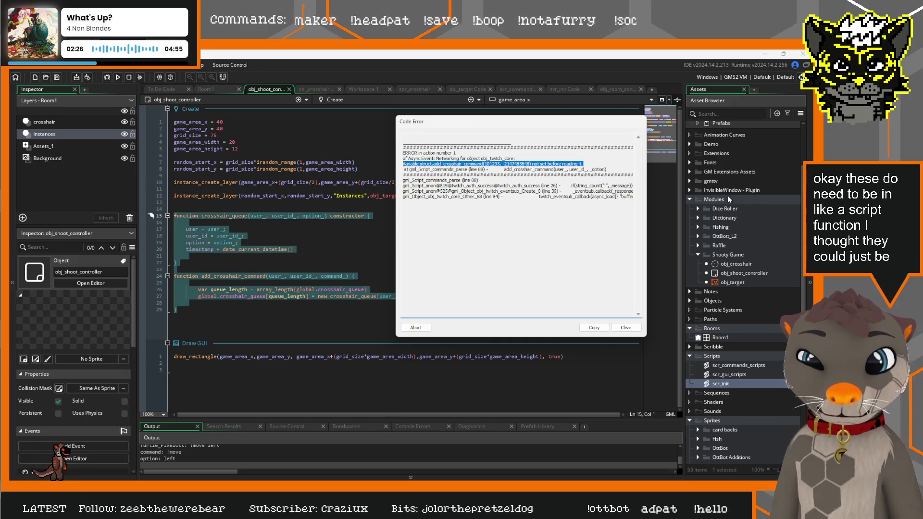
Step: Create a new script named scr_crosshair_controller in the Shooty Game folder
right_click(720, 254)
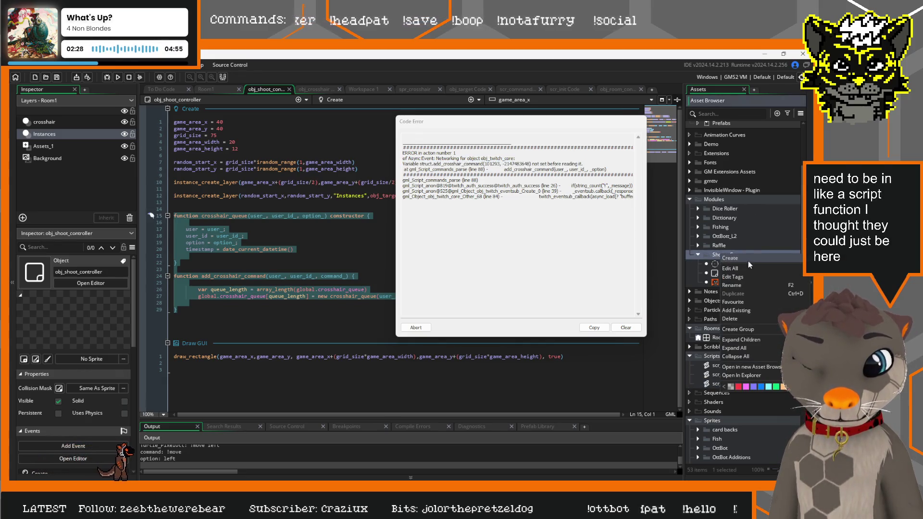
mouse_move(748, 260)
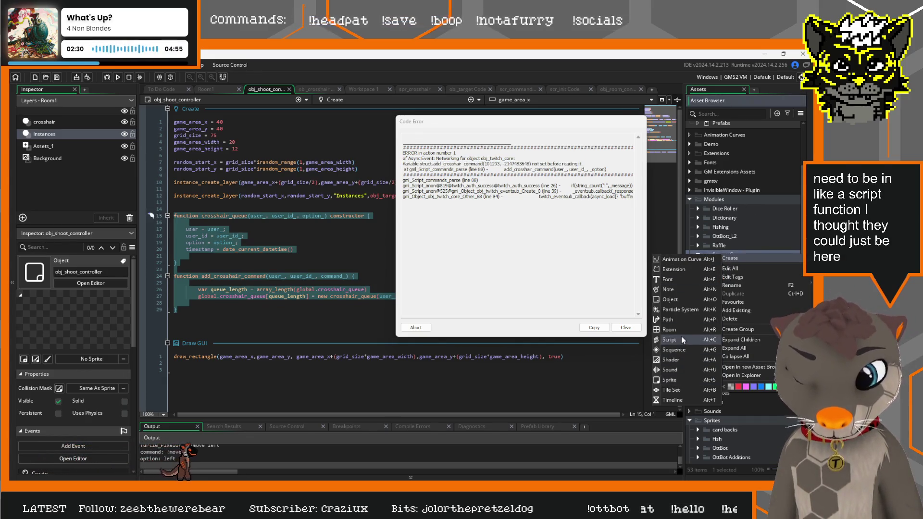
left_click(681, 338)
type("scr")
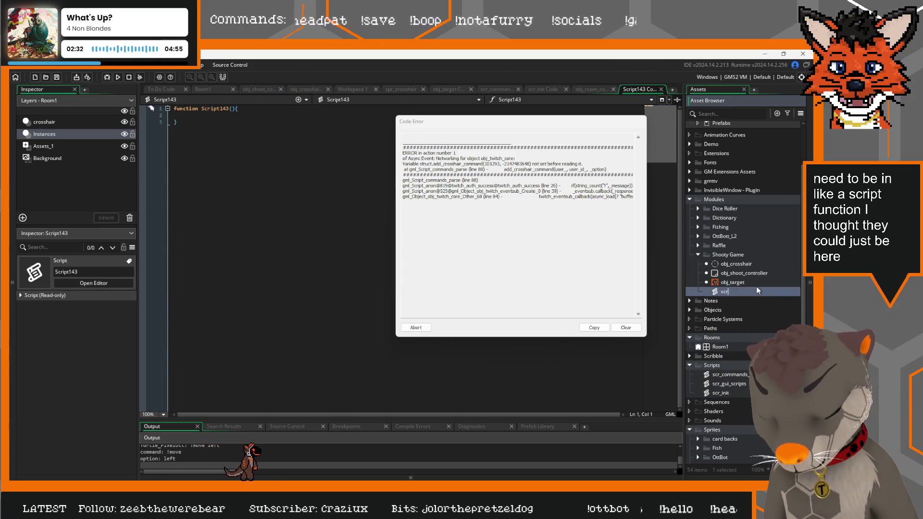
type("_crossh")
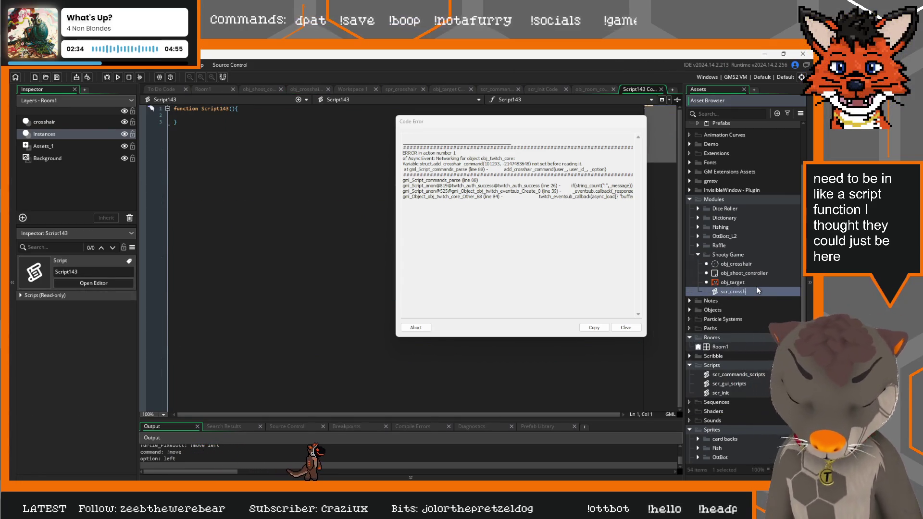
type("air_control")
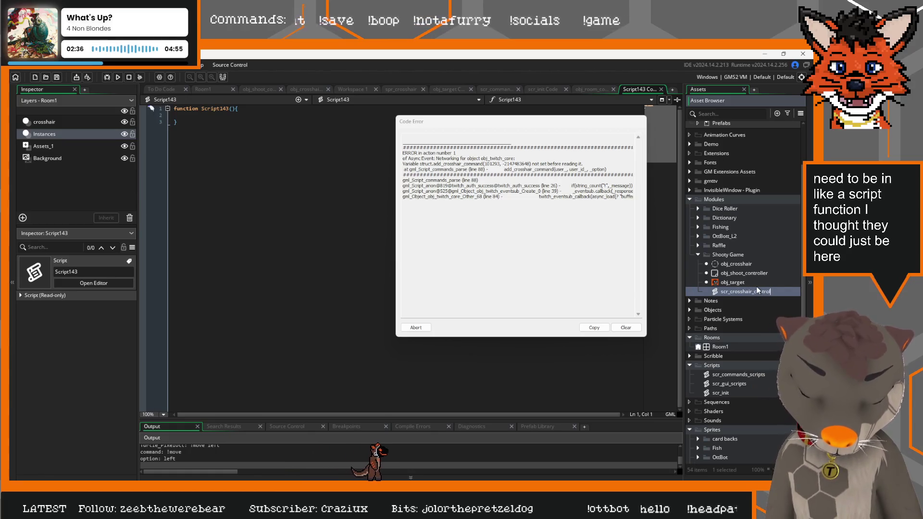
type("ler")
key("Return")
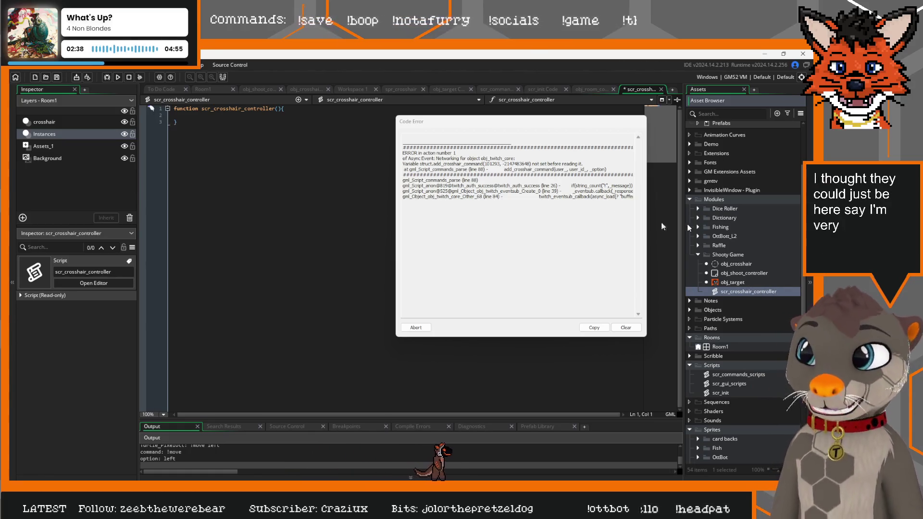
Step: Move the crosshair_queue and add_crosshair_command functions from obj_shoot_controller into scr_crosshair_controller
left_click(262, 88)
left_click_drag(178, 310, 172, 216)
key("ctrl+x")
left_click(641, 88)
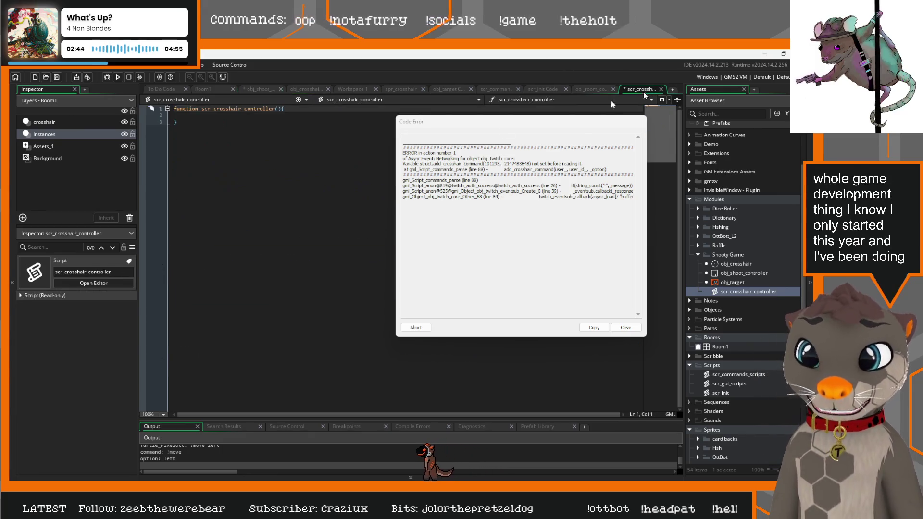
left_click(180, 136)
left_click_drag(180, 139, 164, 106)
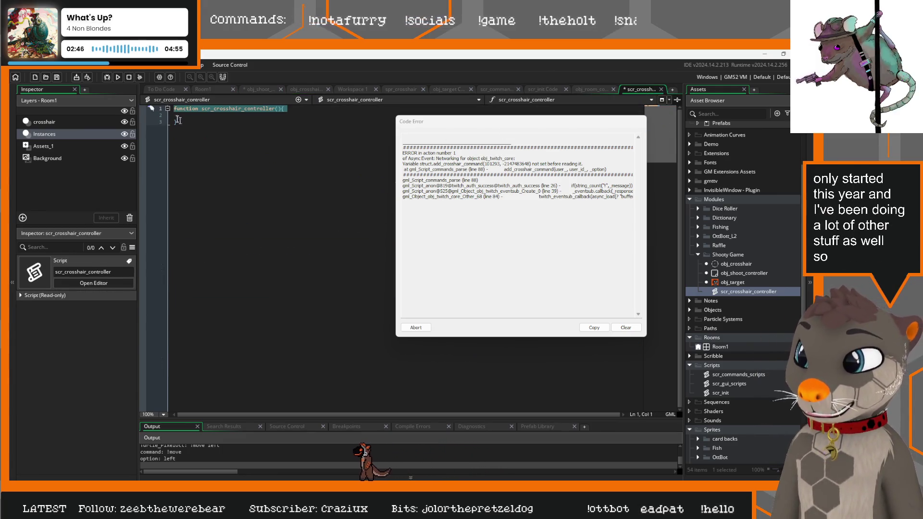
key("ctrl+v")
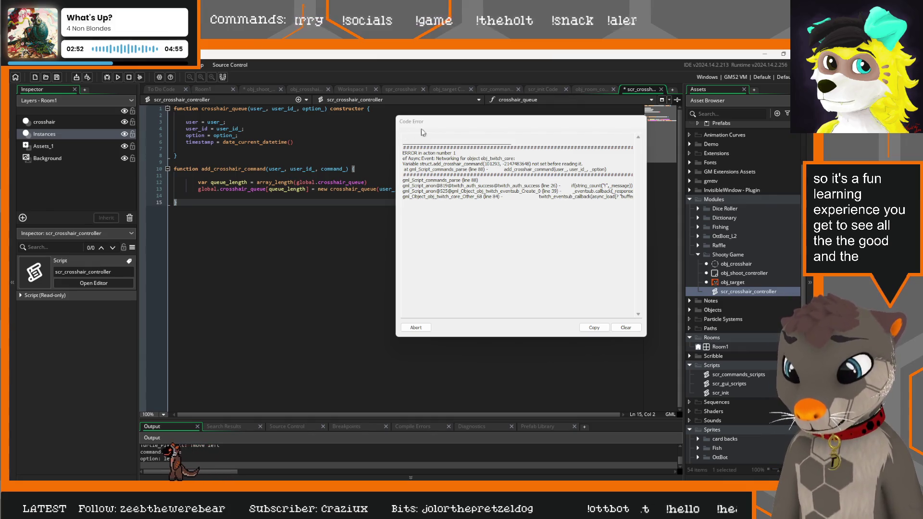
mouse_move(422, 132)
left_mouse_down()
mouse_move(369, 225)
mouse_move(226, 210)
mouse_move(393, 198)
mouse_move(416, 212)
mouse_move(433, 204)
mouse_move(262, 208)
mouse_move(354, 192)
mouse_move(442, 149)
mouse_move(411, 158)
left_mouse_up()
left_click(362, 155)
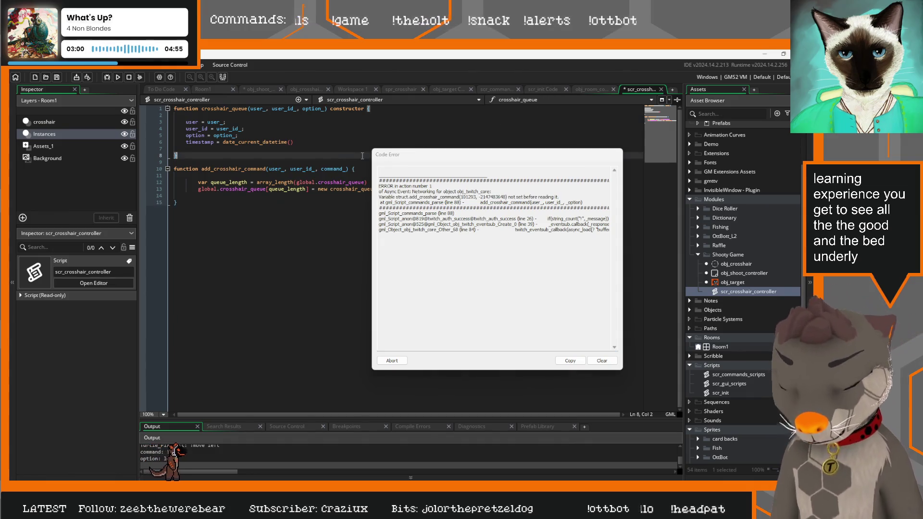
Step: Rerun the game with F5 and move the new error report below the code
key("F5")
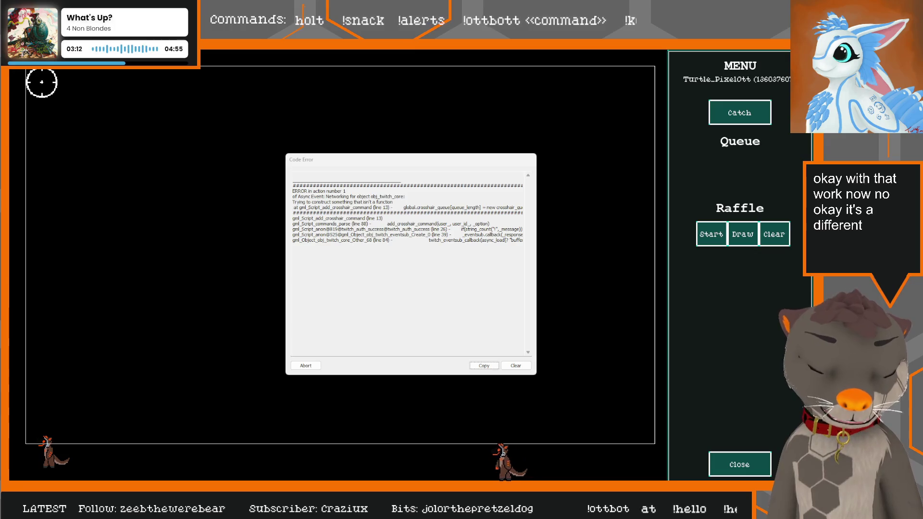
key("alt+Tab")
left_click_drag(363, 157, 486, 141)
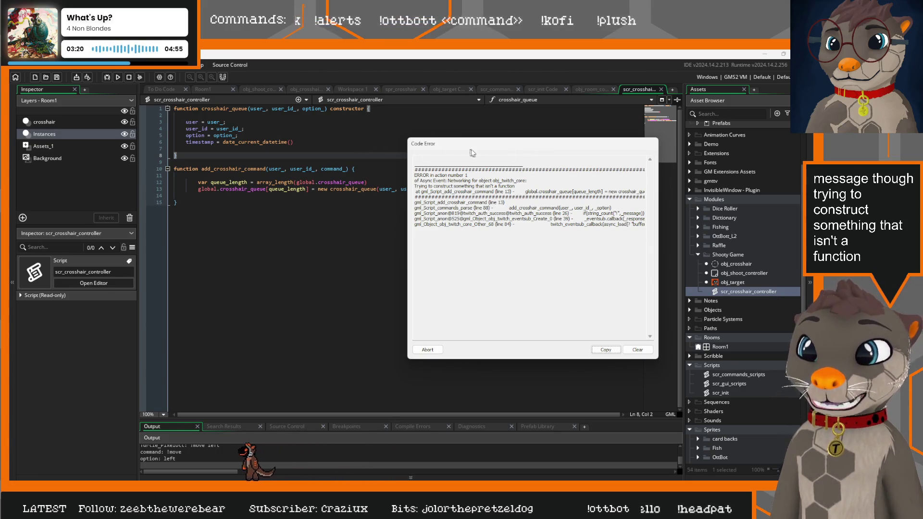
mouse_move(472, 153)
left_mouse_down()
mouse_move(415, 236)
mouse_move(252, 220)
mouse_move(351, 211)
left_mouse_up()
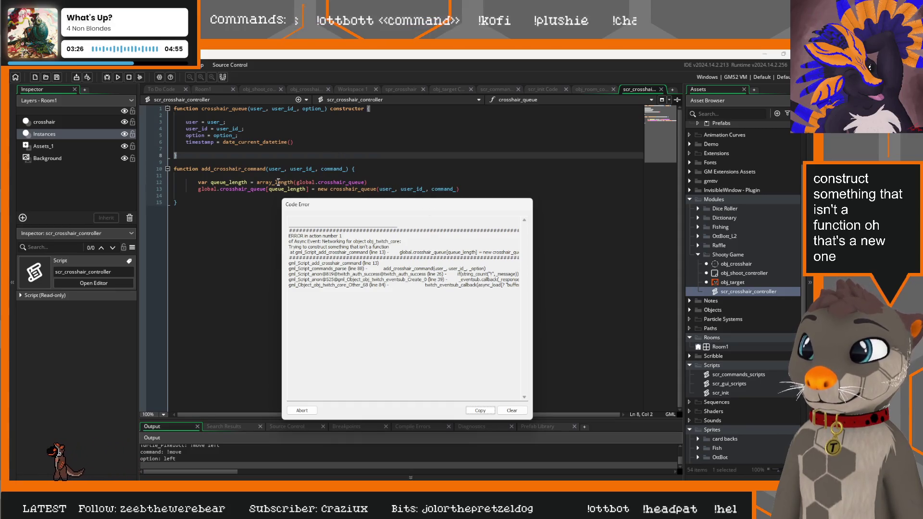
Step: Inspect the failing crosshair_queue constructor call on line 13 and the constructor name on line 1
left_click(356, 189)
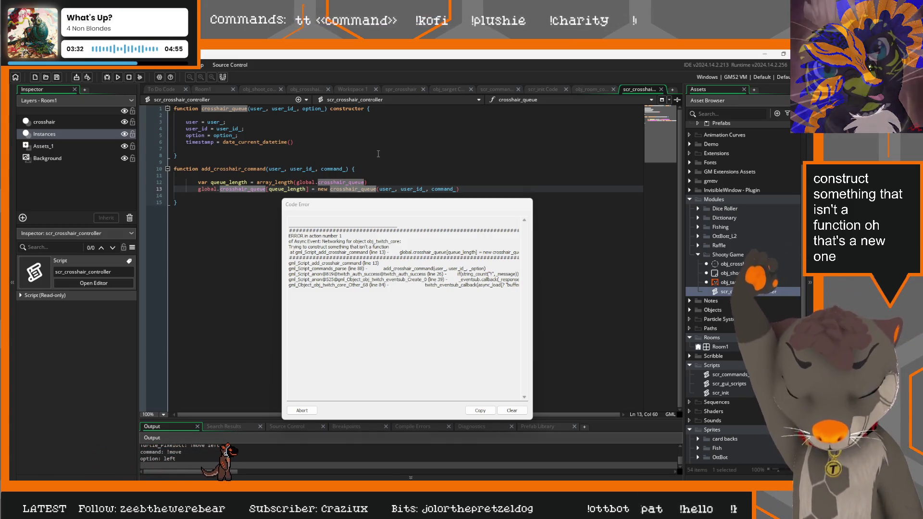
left_click(344, 121)
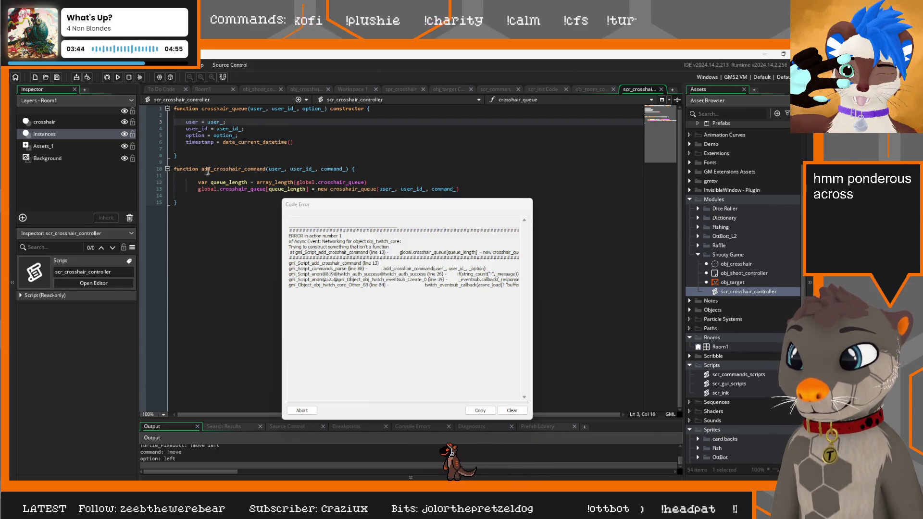
left_click_drag(460, 189, 201, 189)
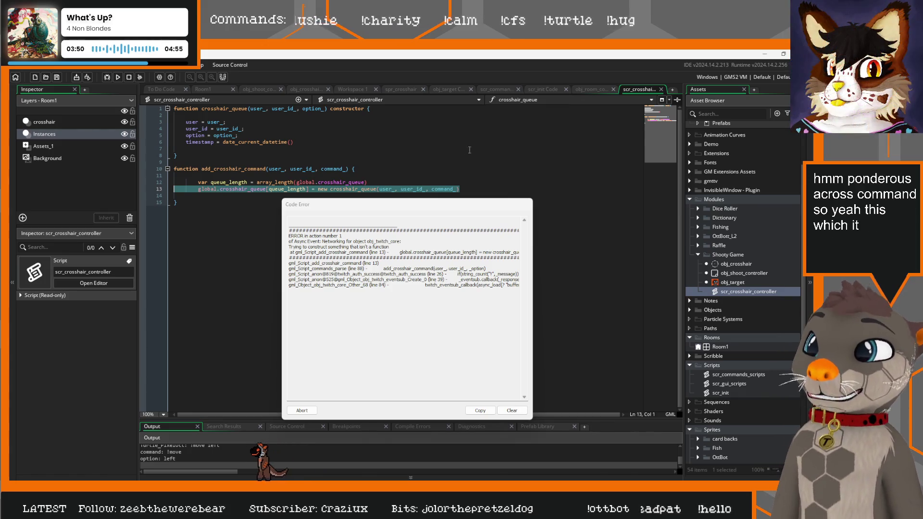
mouse_move(230, 106)
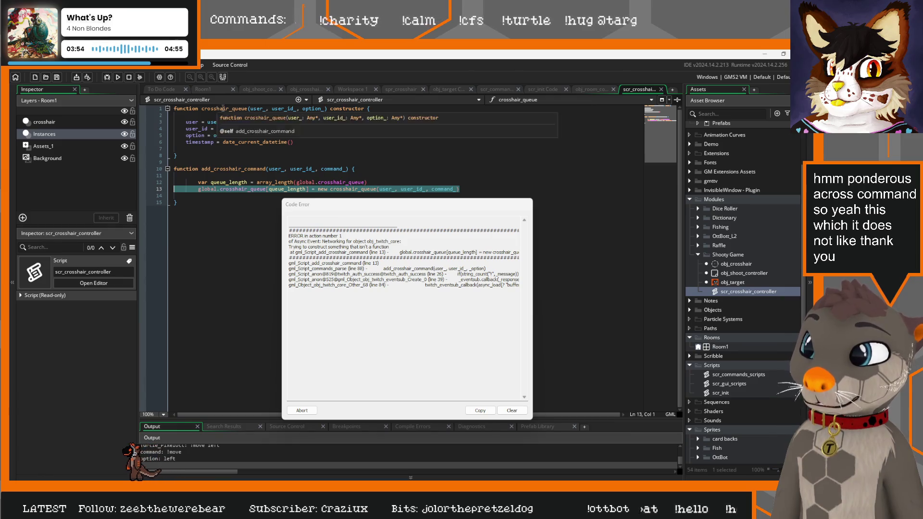
left_click(223, 108)
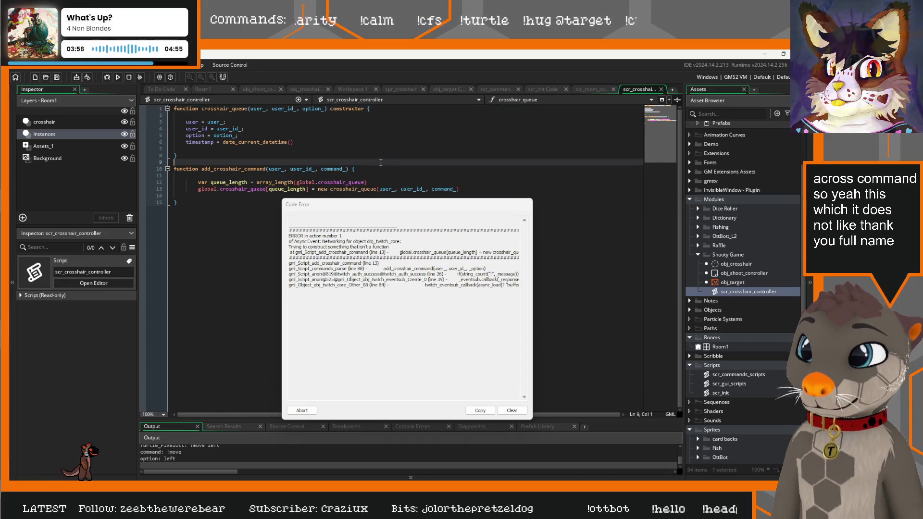
left_click(231, 116)
left_click(230, 101)
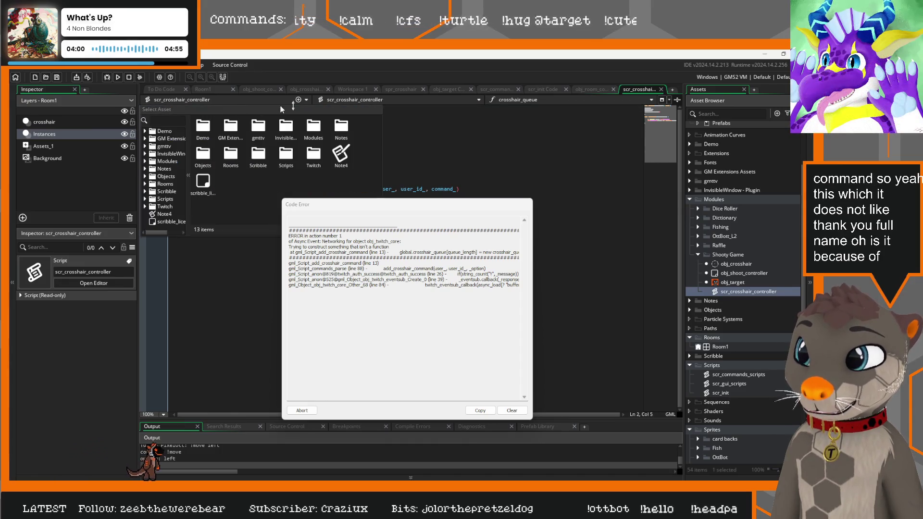
left_click(262, 128)
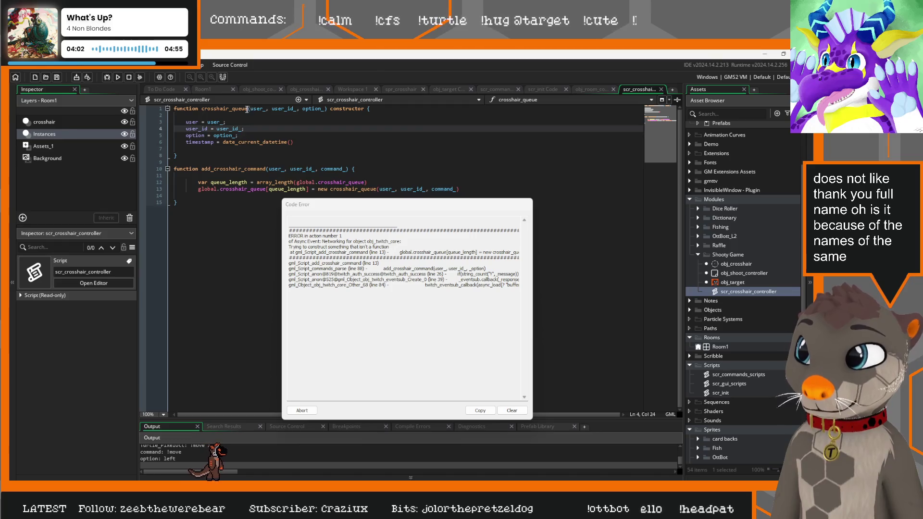
left_click(247, 108)
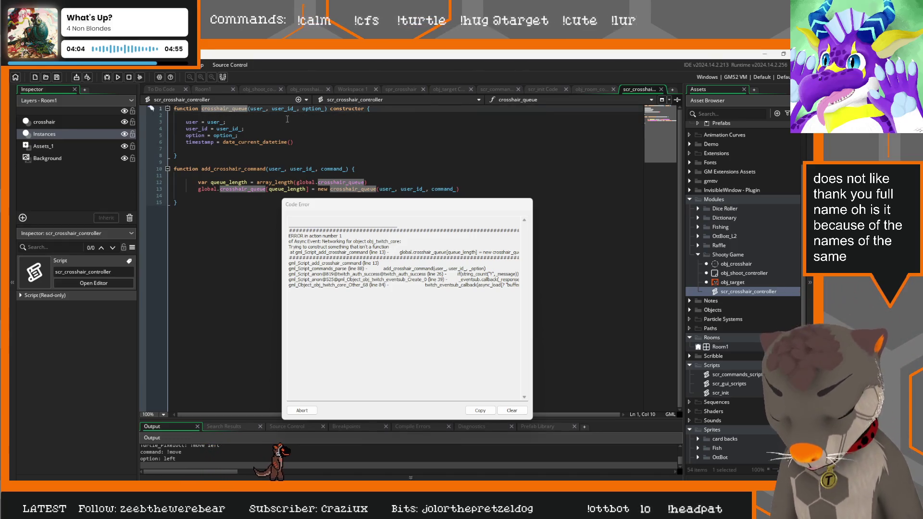
Step: Rename the constructor to build_crosshair_queue, update the line 13 call to match, and run the game
type("build_")
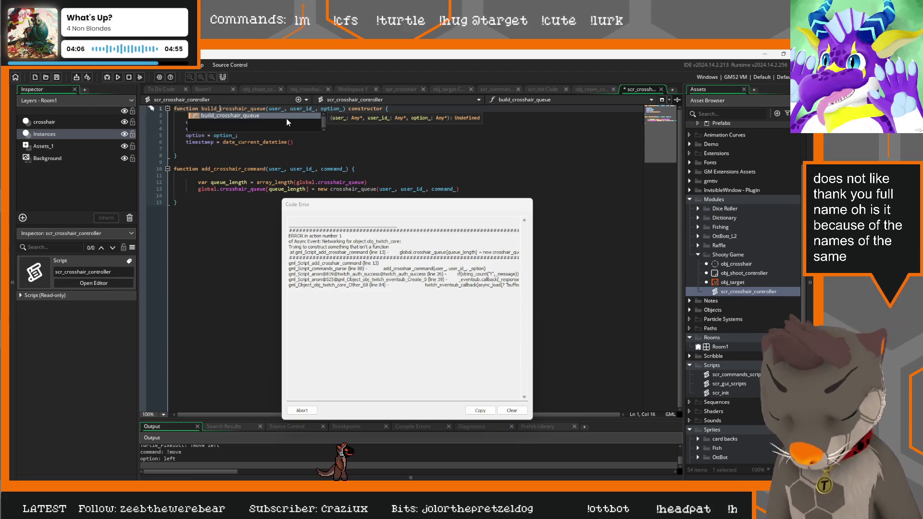
key("shift+Left")
key("shift+Left")
key("shift+Left")
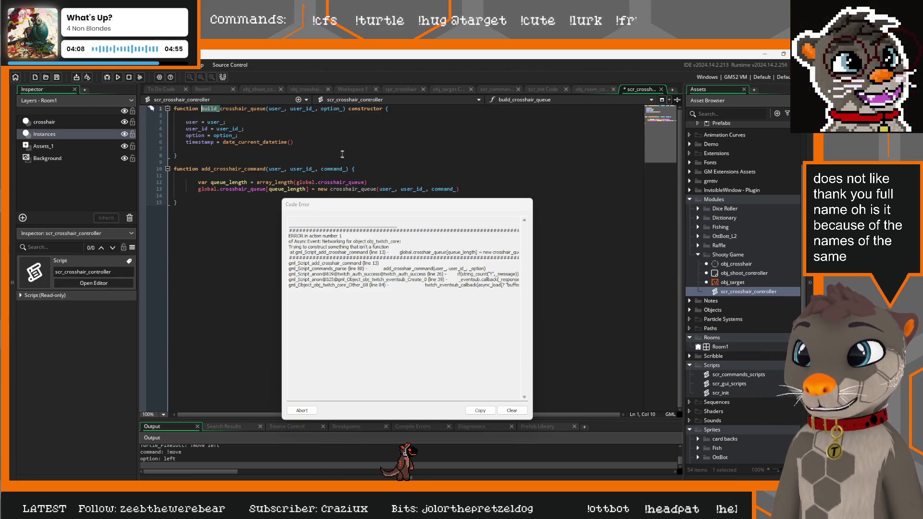
key("ctrl+c")
left_click(329, 189)
key("ctrl+v")
left_click(413, 155)
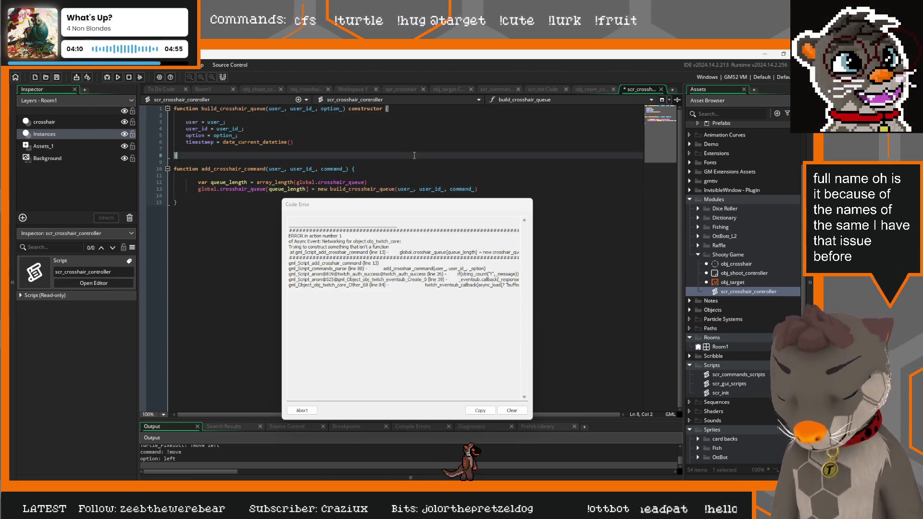
key("F5")
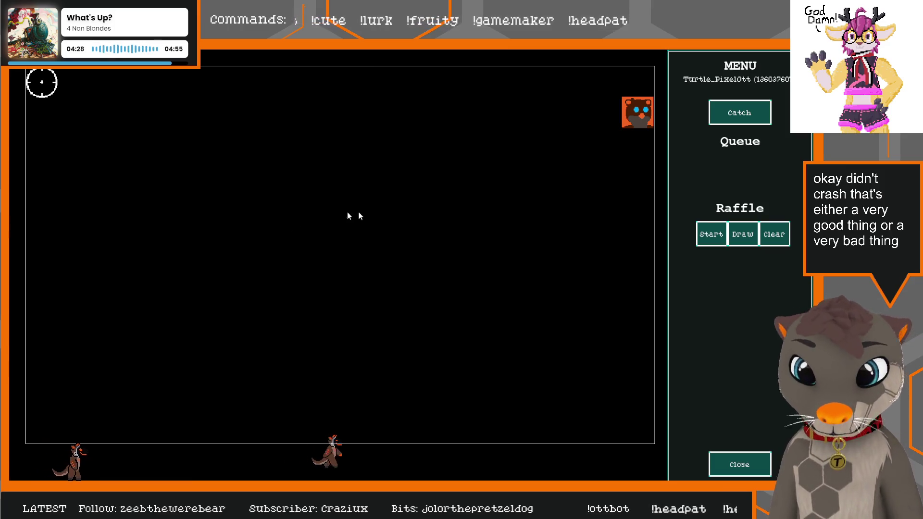
Step: Close the game and add show_debug_message(command_) after the queue insertion in add_crosshair_command
left_click(739, 463)
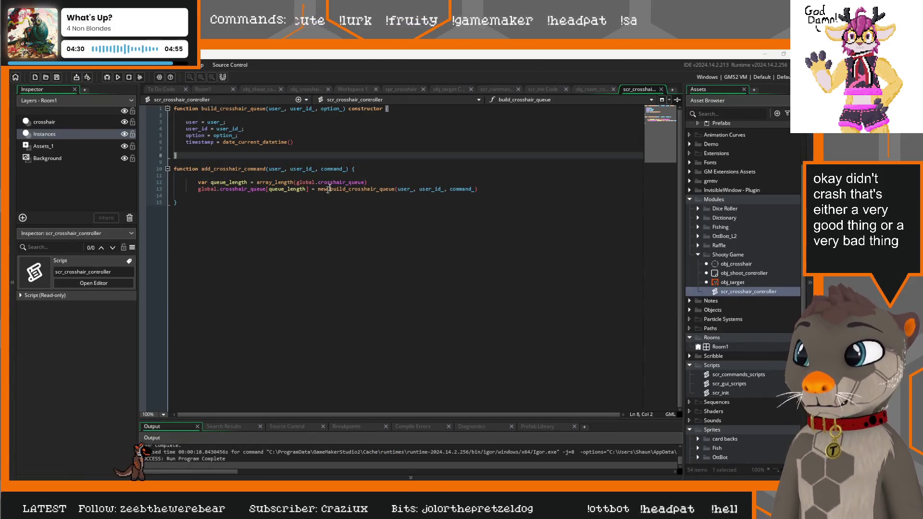
left_click(496, 187)
key("Return")
key("Return")
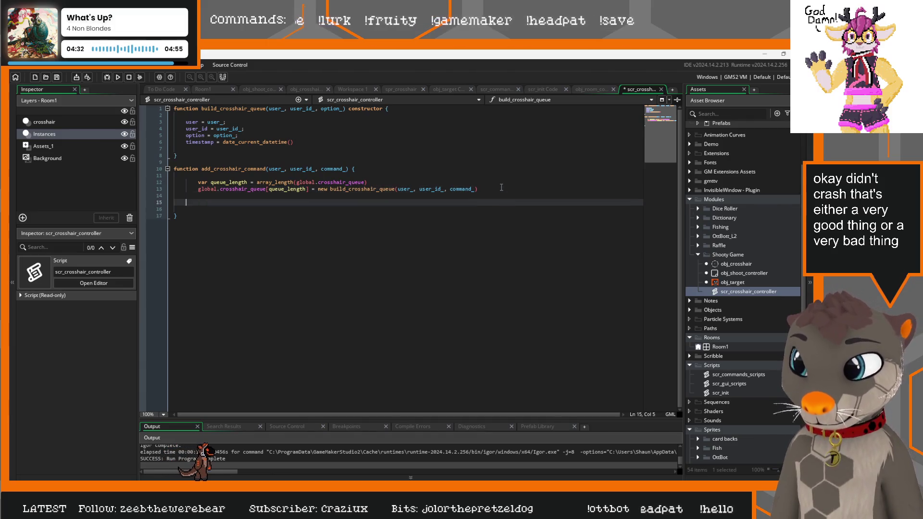
type("show_debug_message(")
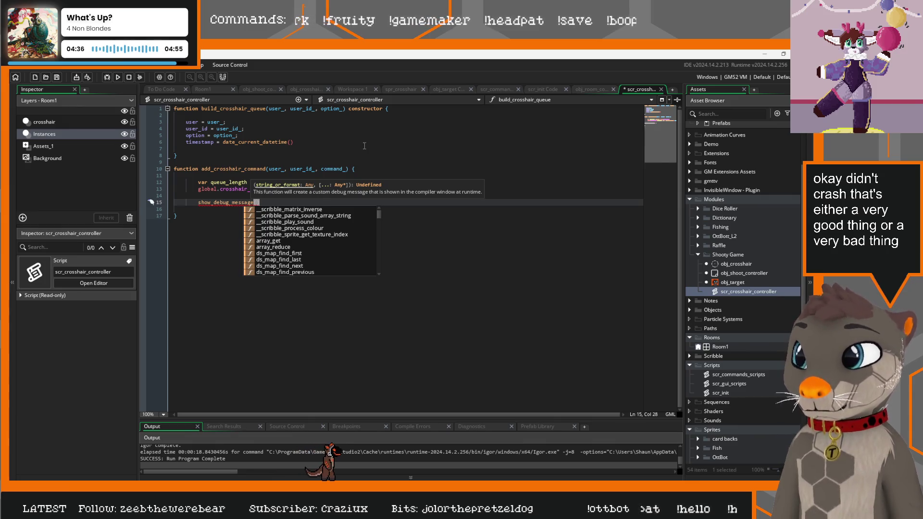
left_click(354, 151)
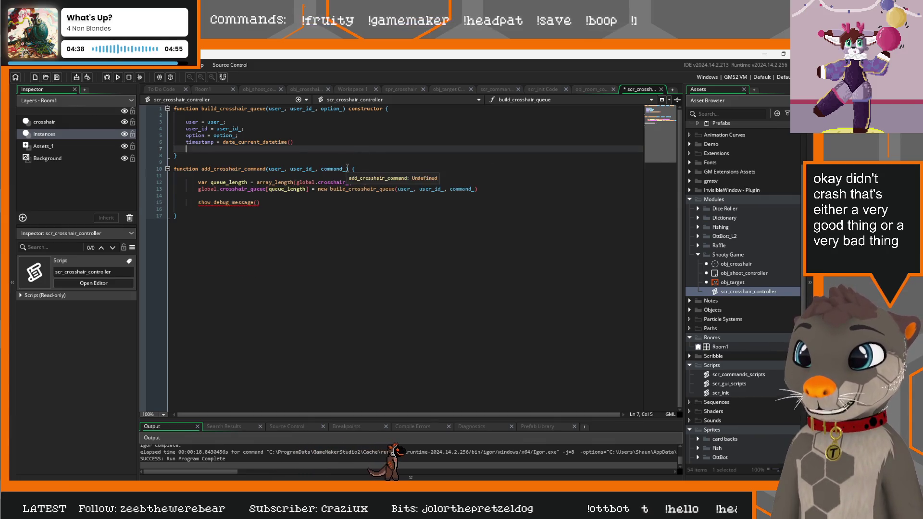
left_click_drag(347, 169, 327, 170)
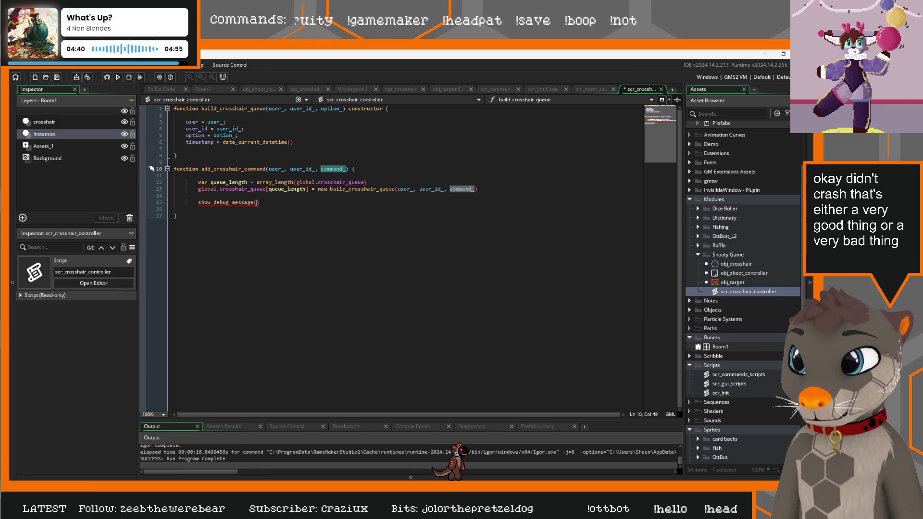
key("ctrl+c")
left_click(257, 202)
key("ctrl+v")
left_click(354, 240)
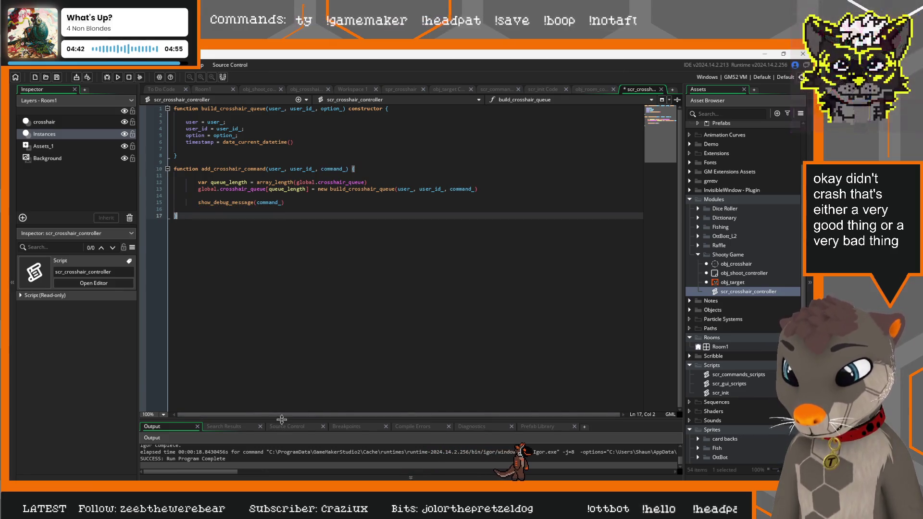
Step: Enlarge the Output panel and rerun the game with F5
left_click_drag(281, 421, 283, 345)
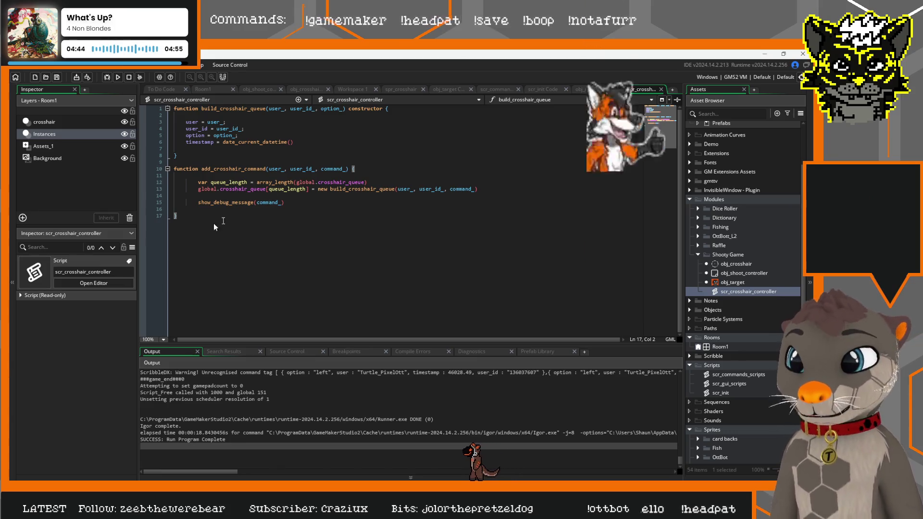
left_click(231, 210)
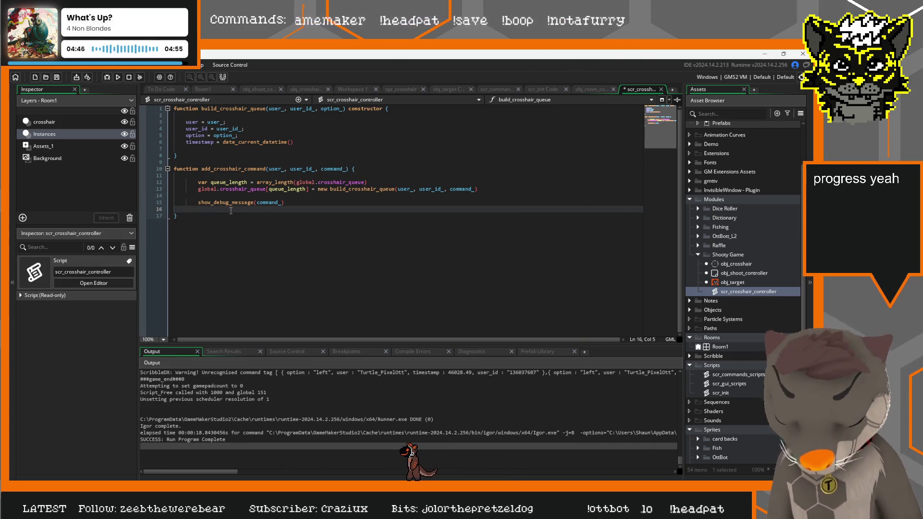
key("F5")
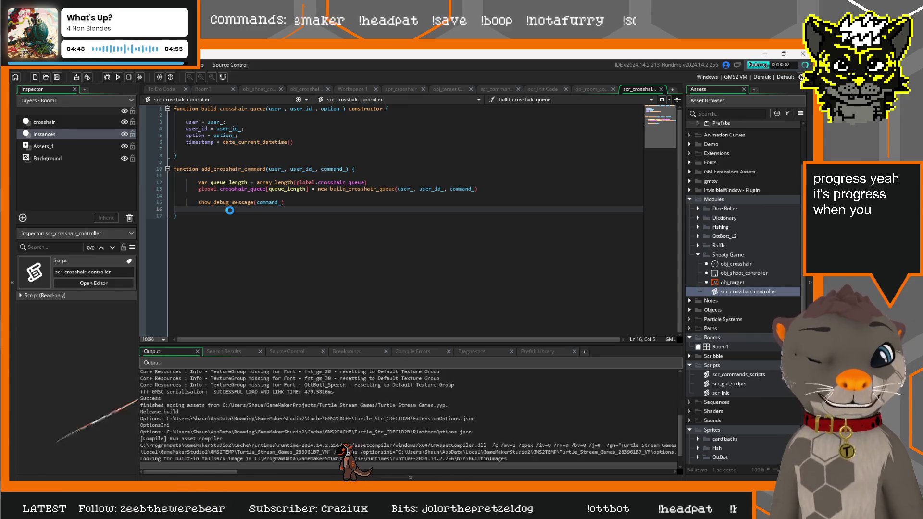
Step: Inspect the logged 'option: left' lines and the ScribbleDX unrecognised command tag warning in Output
mouse_move(230, 202)
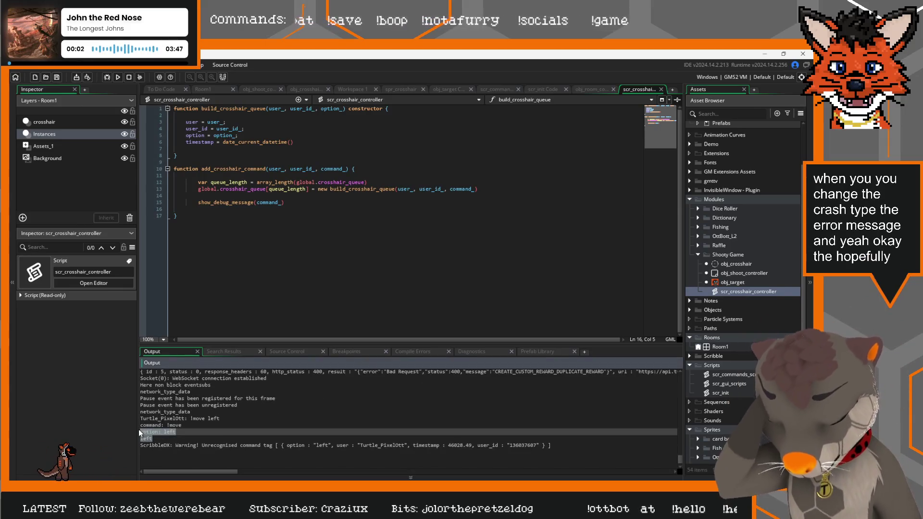
left_click_drag(139, 430, 163, 439)
double_click(145, 439)
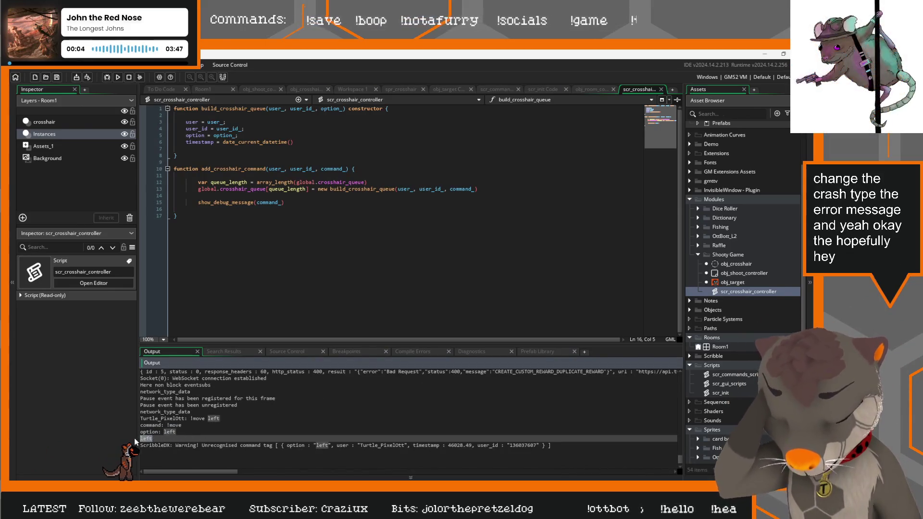
triple_click(146, 446)
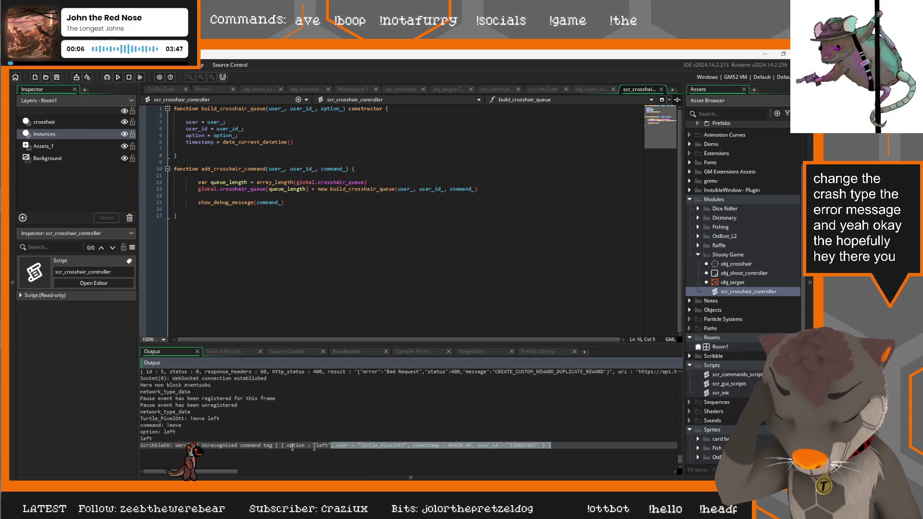
left_click(177, 431)
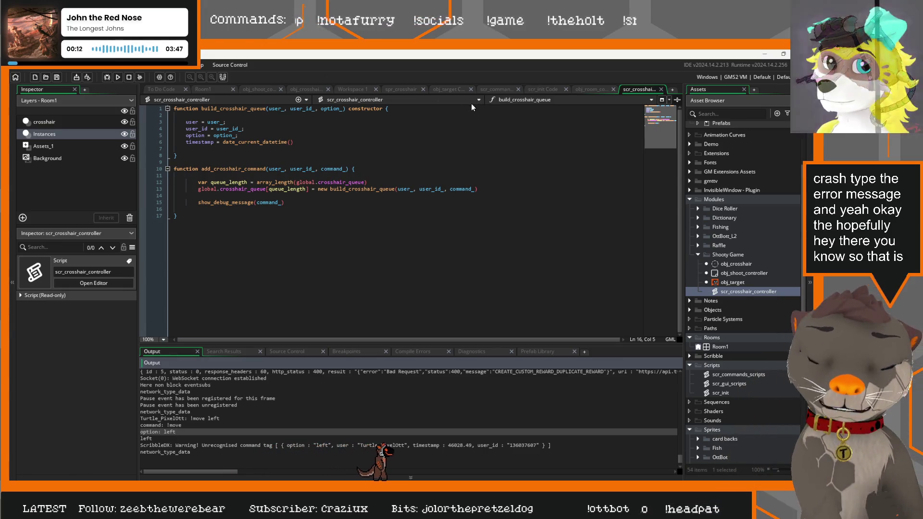
left_click(258, 90)
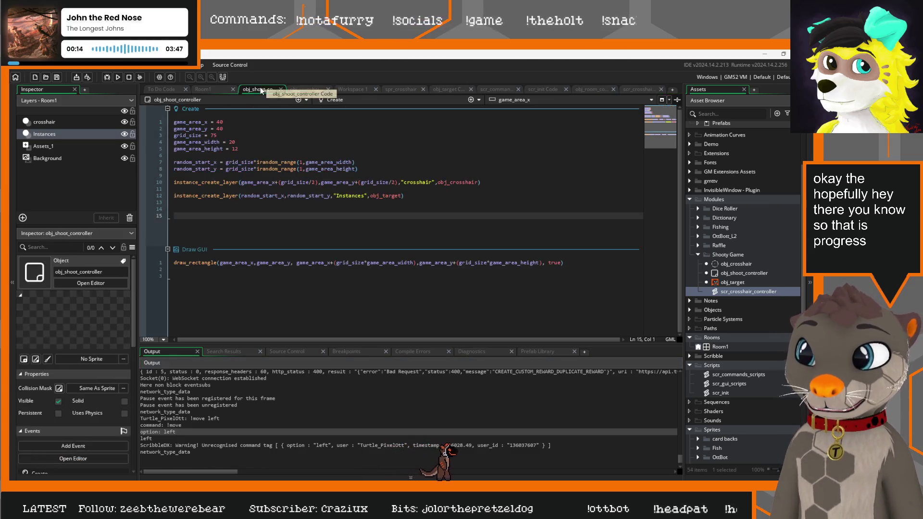
Step: Browse the obj_crosshair code, crosshair sprite and obj_target code tabs
left_click(303, 90)
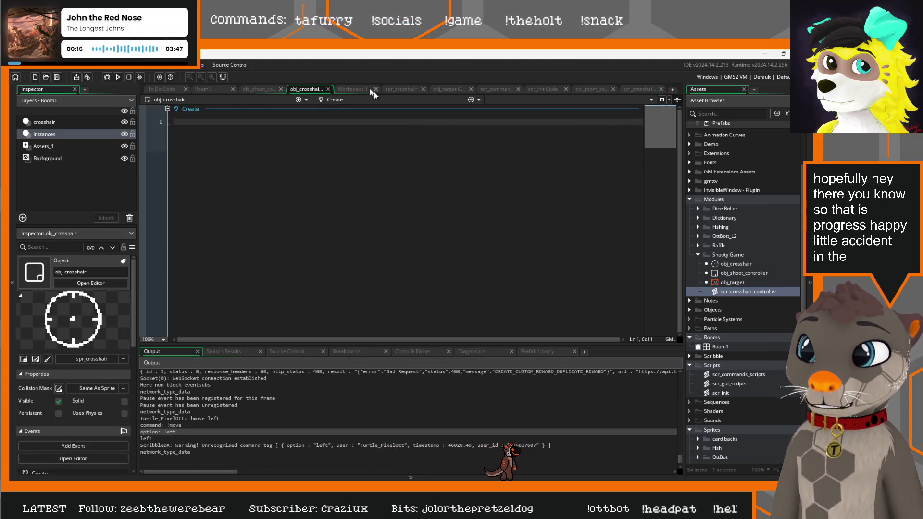
left_click(399, 89)
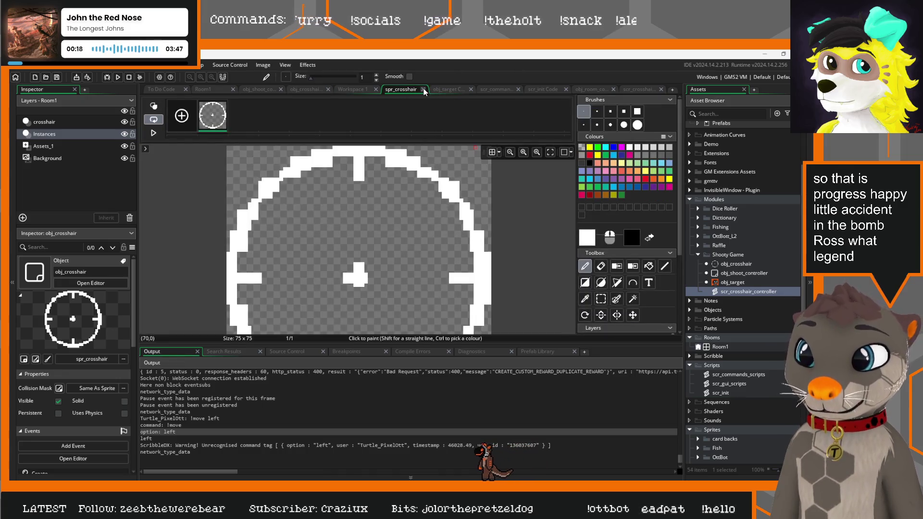
middle_click(409, 91)
left_click(414, 89)
left_click(466, 89)
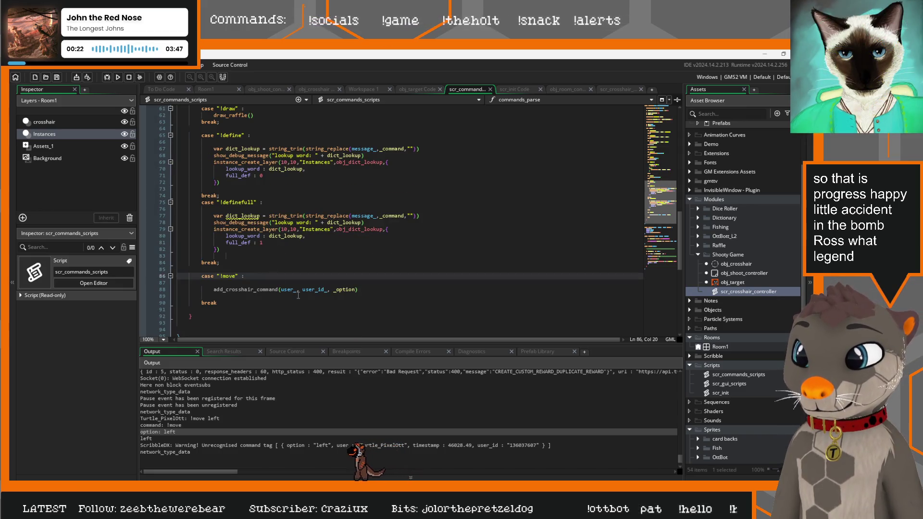
Step: Review the move command's add_crosshair_command call and commands_parse parameters in the command script
left_click(371, 288)
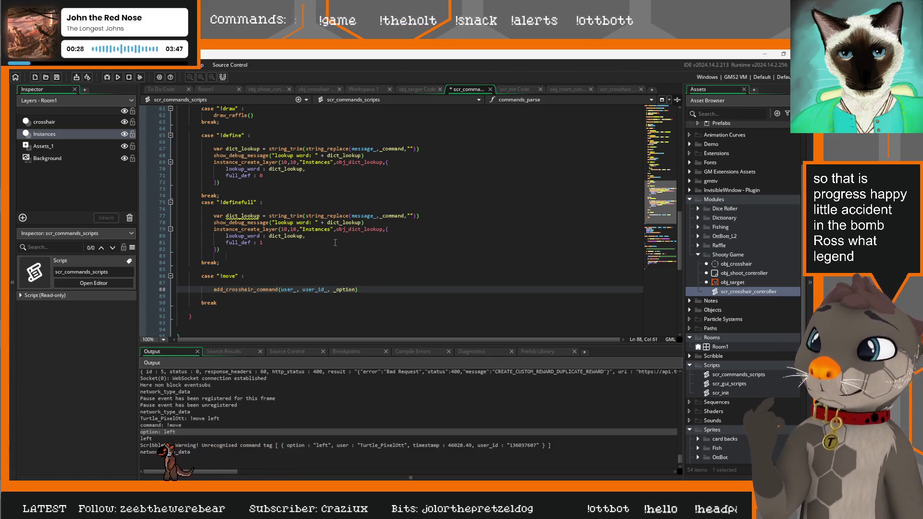
scroll(314, 263, "up", 6)
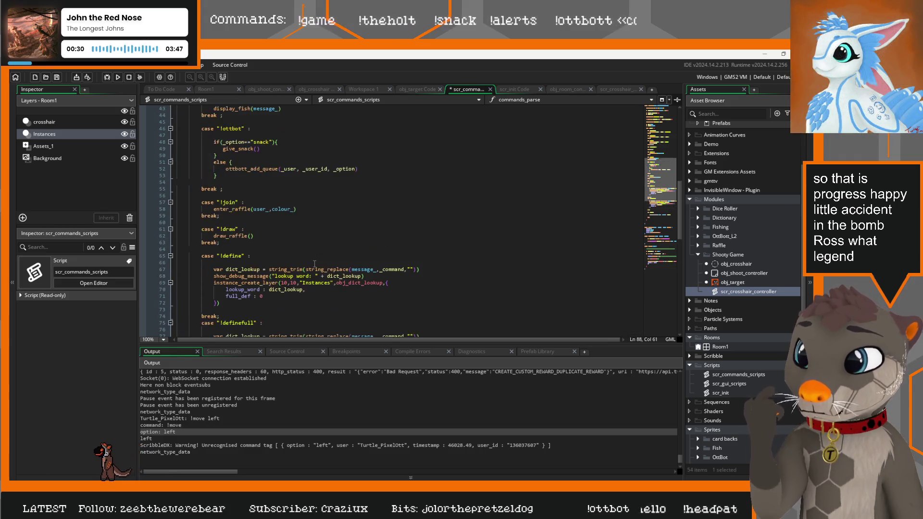
scroll(326, 230, "down", 6)
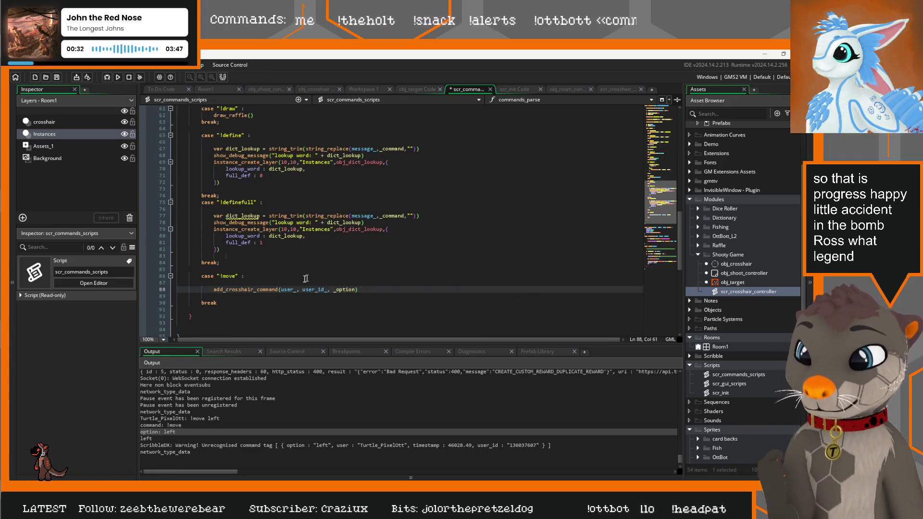
scroll(316, 249, "up", 20)
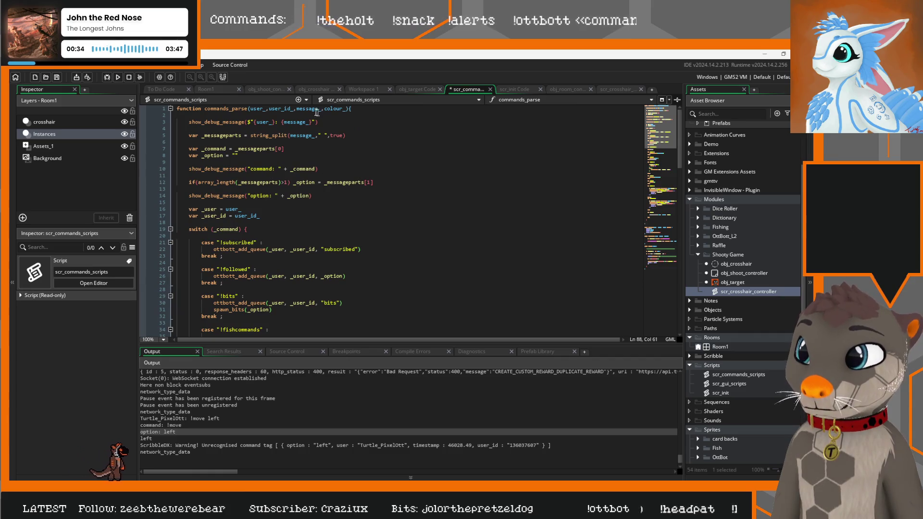
left_click(358, 108)
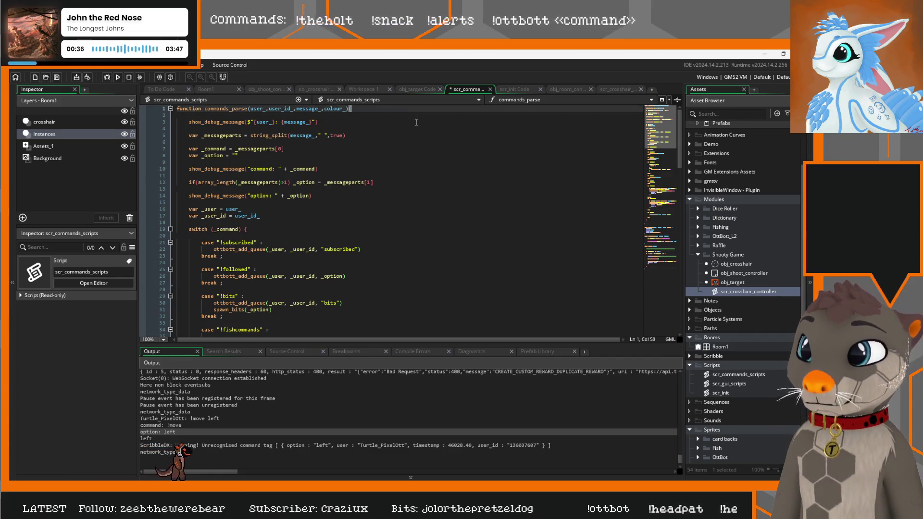
scroll(453, 232, "down", 20)
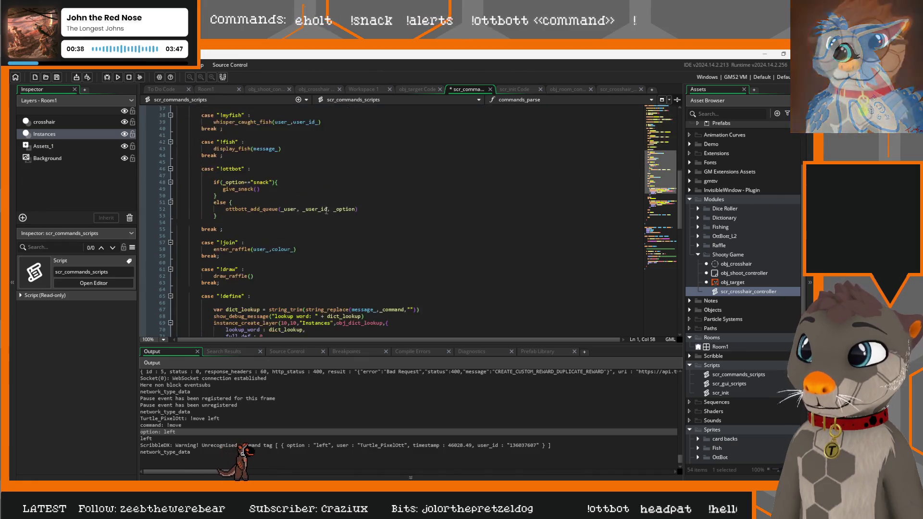
left_click(370, 289)
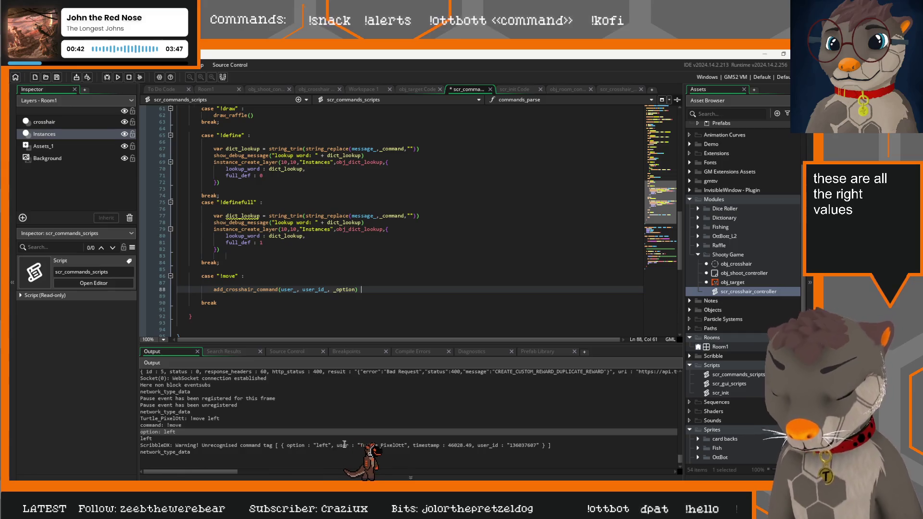
Step: Return to obj_shoot_controller, then bring up obj_room_controller's code
left_click(265, 90)
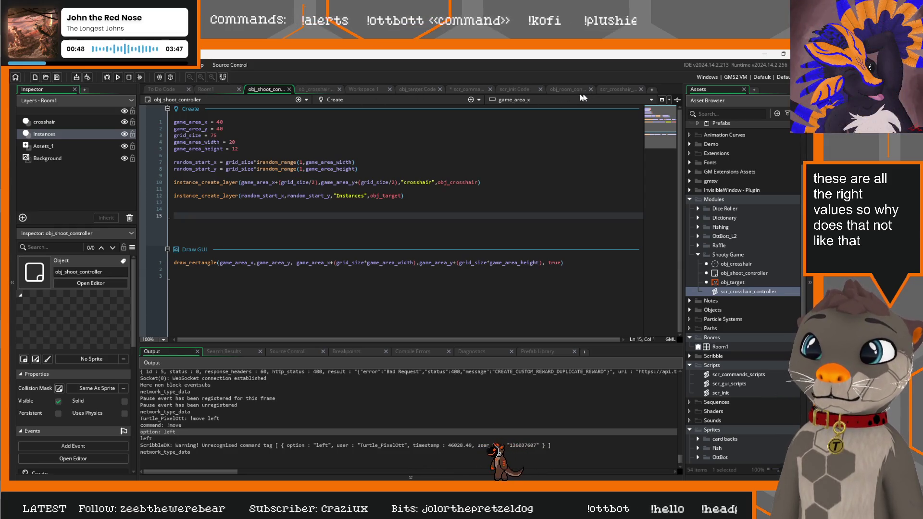
left_click(568, 89)
scroll(375, 228, "up", 5)
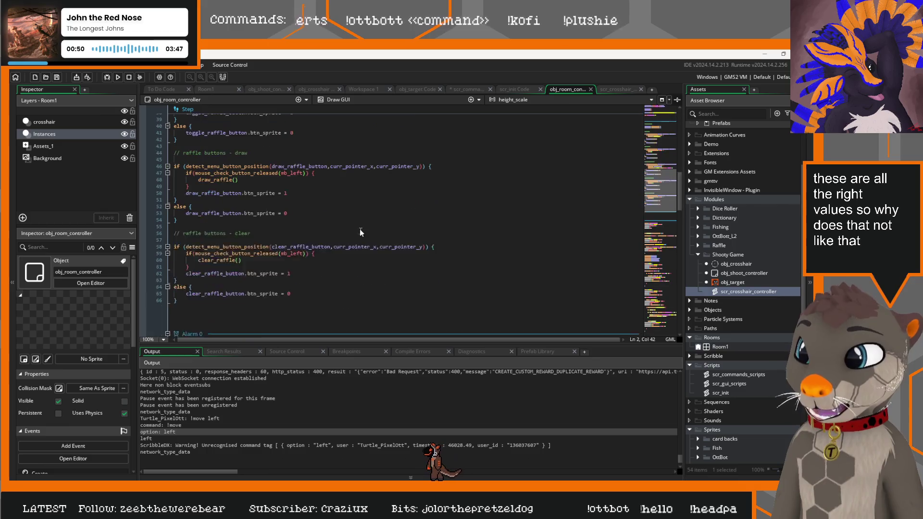
scroll(361, 232, "down", 5)
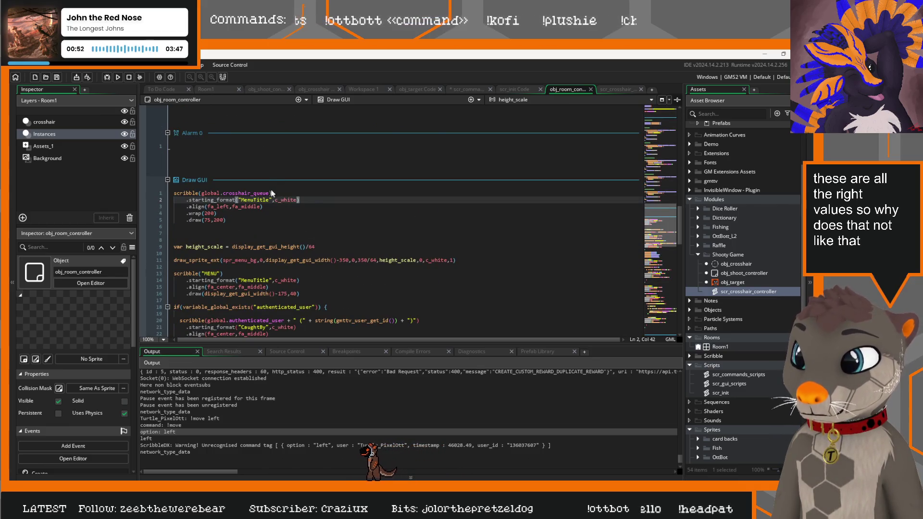
Step: Wrap global.crosshair_queue in string() in the Draw GUI scribble call and run the game
left_click(271, 193)
type("strin")
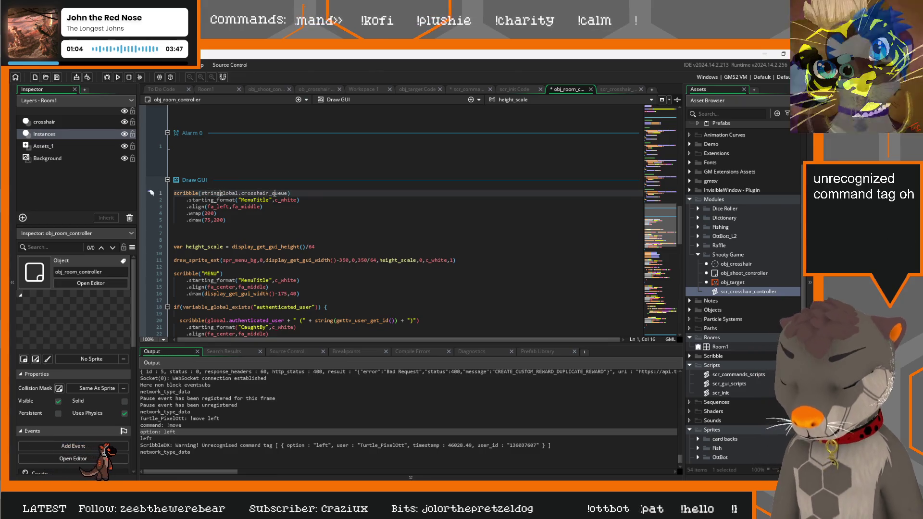
type("g()")
left_click(402, 222)
key("F5")
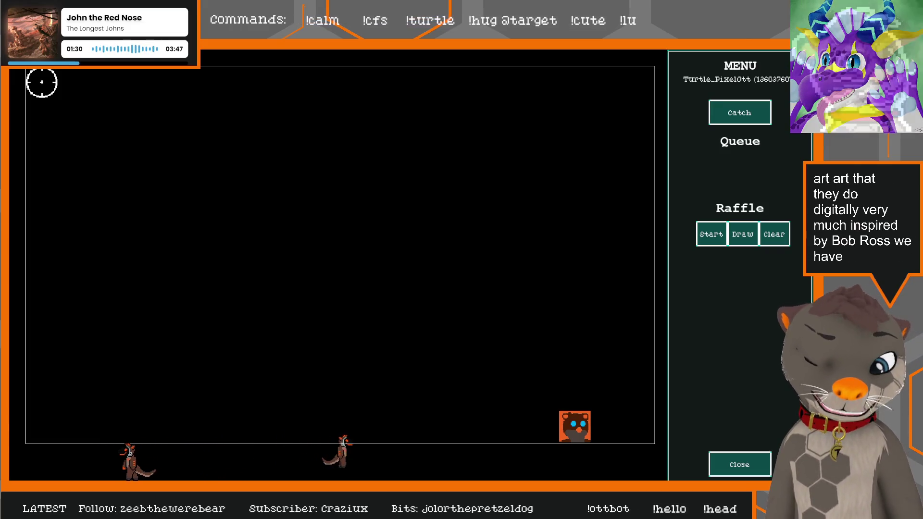
Step: Close the game, review the ScribbleDX unrecognised-tag warning in Output, and show obj_shoot_controller's code
key("alt+Tab")
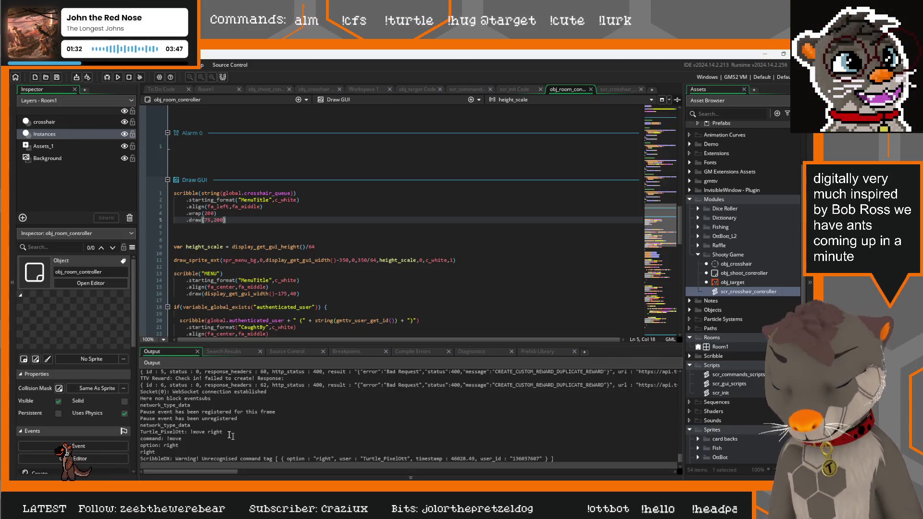
left_click_drag(577, 459, 142, 461)
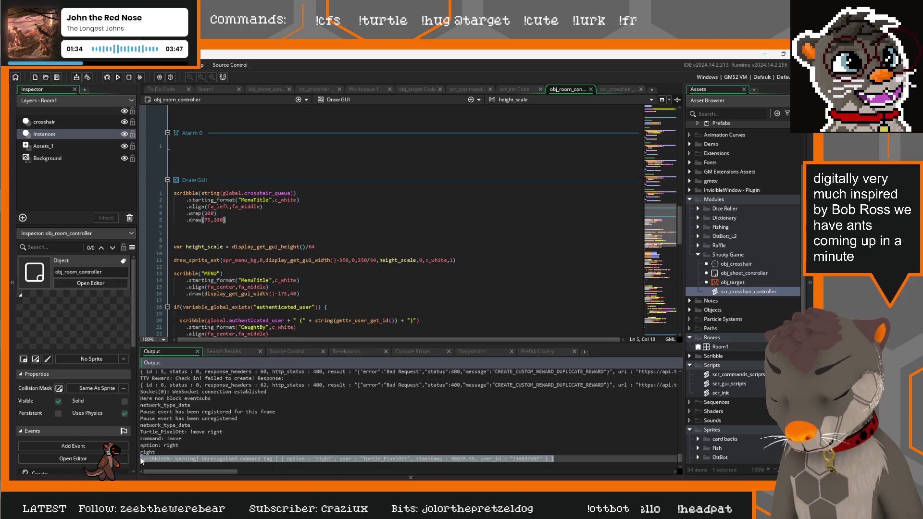
left_click(282, 220)
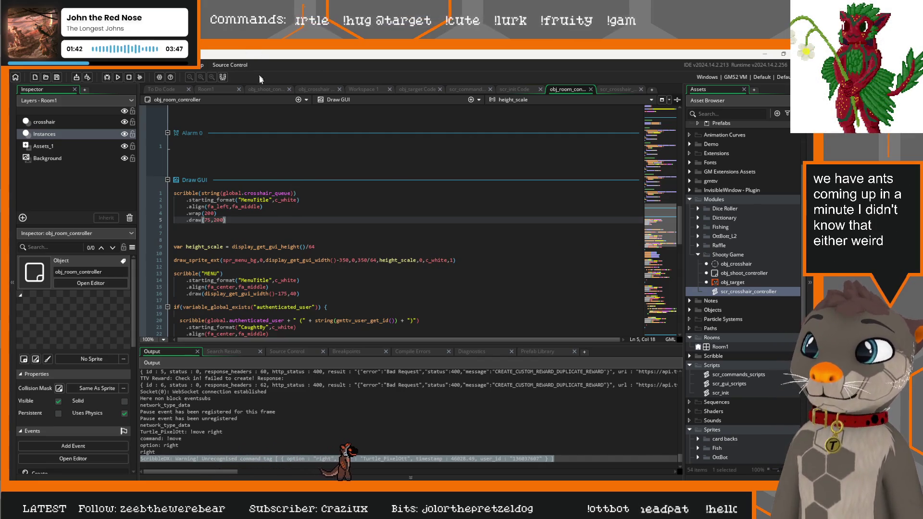
left_click(264, 90)
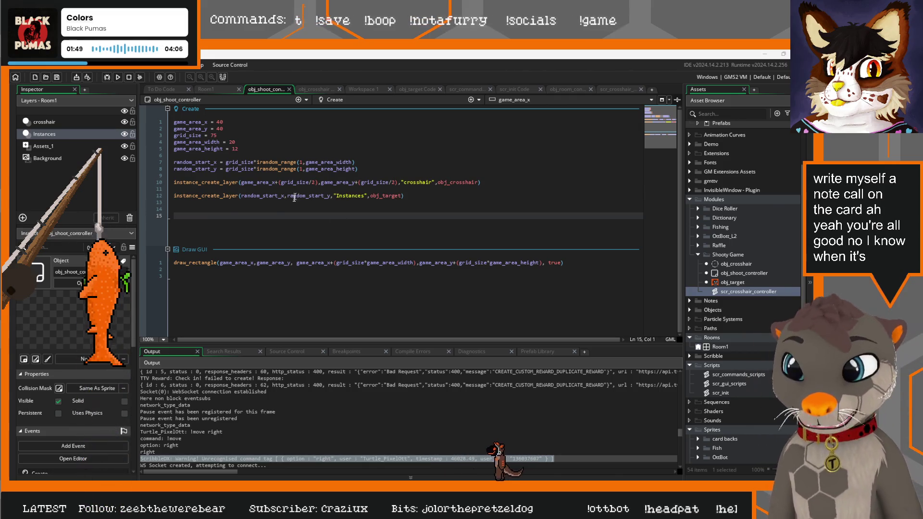
Step: Switch to obj_room_controller and scroll through its Draw GUI code
key("Up")
key("Up")
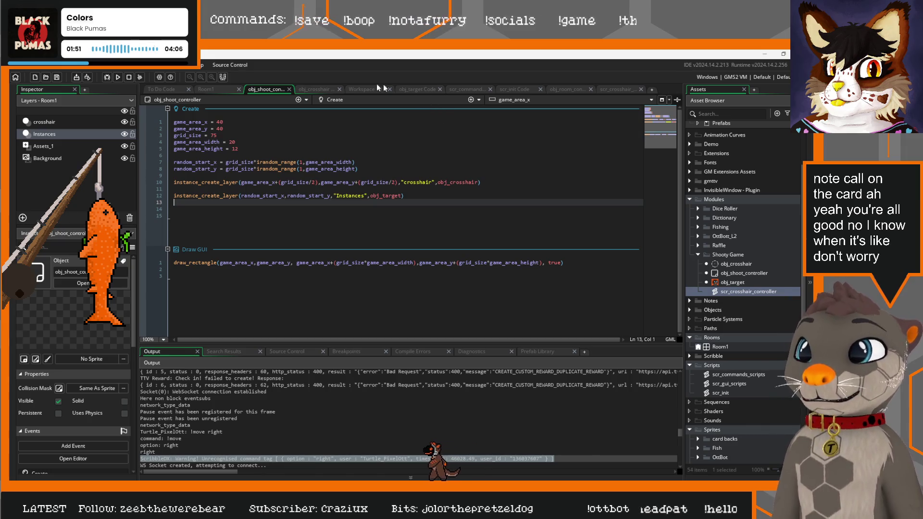
left_click(568, 88)
scroll(299, 287, "up", 2)
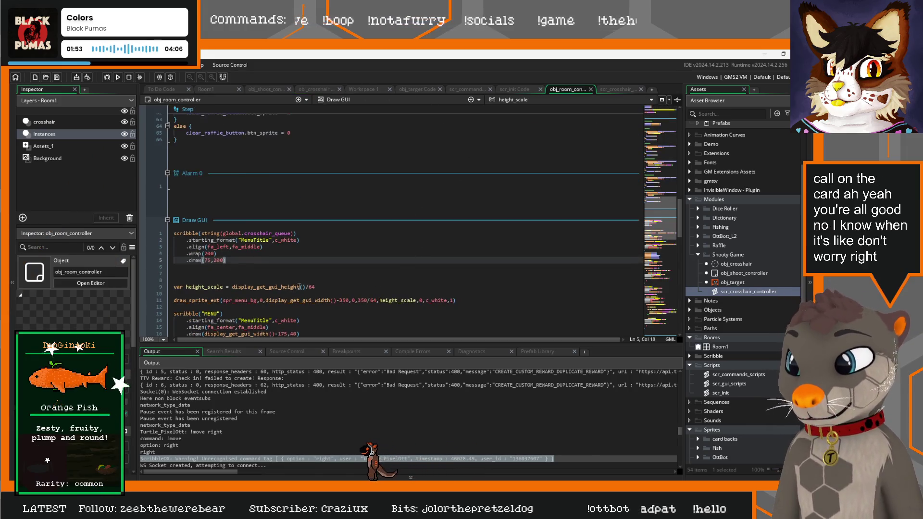
scroll(299, 286, "down", 3)
scroll(328, 250, "down", 3)
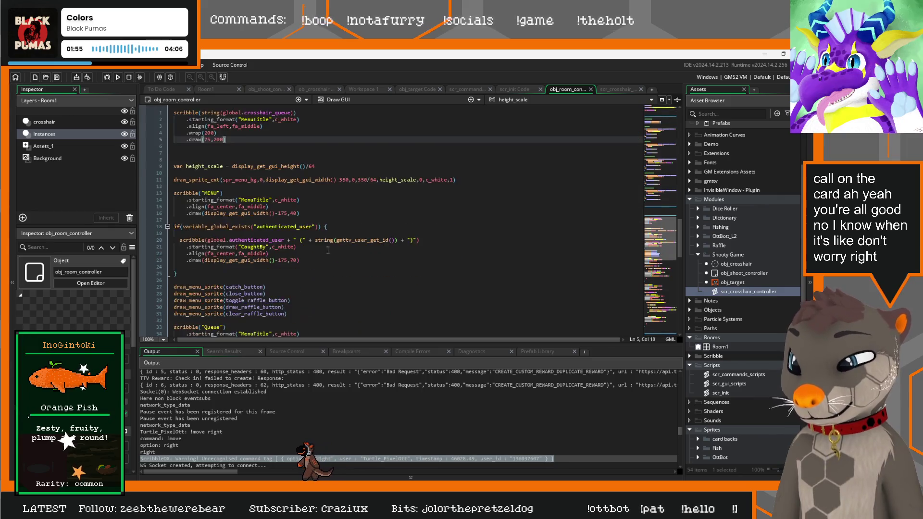
scroll(327, 250, "down", 6)
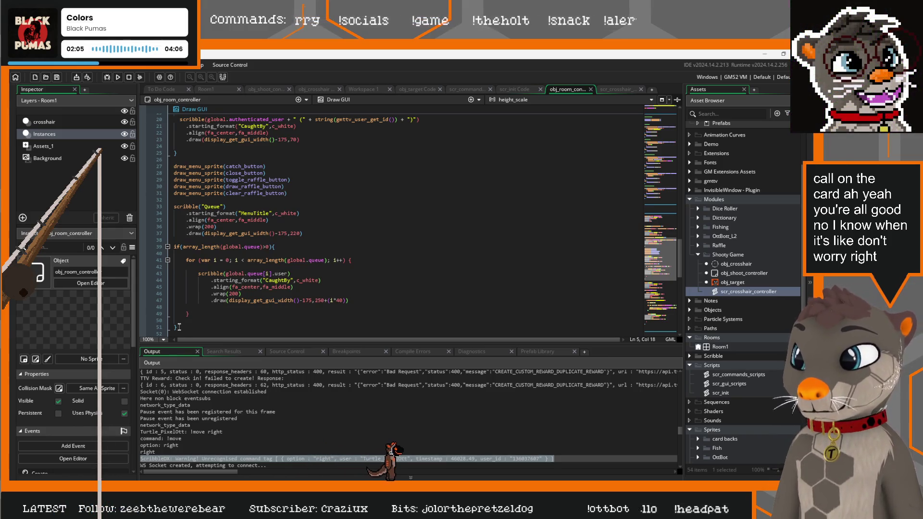
Step: Insert a blank line after line 6 of Draw GUI and bring the running game forward
mouse_move(179, 327)
left_mouse_down()
mouse_move(192, 299)
mouse_move(174, 246)
left_mouse_up()
key("ctrl+c")
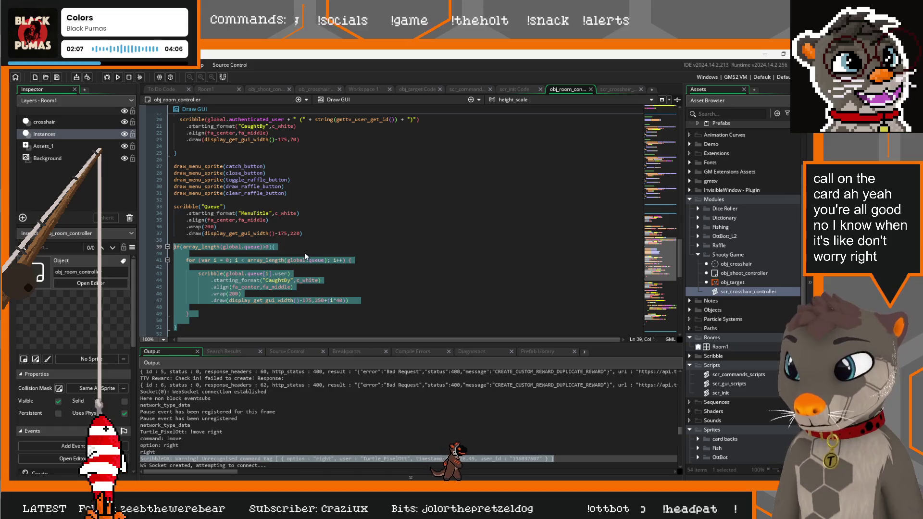
scroll(304, 253, "down", 4)
scroll(328, 258, "up", 15)
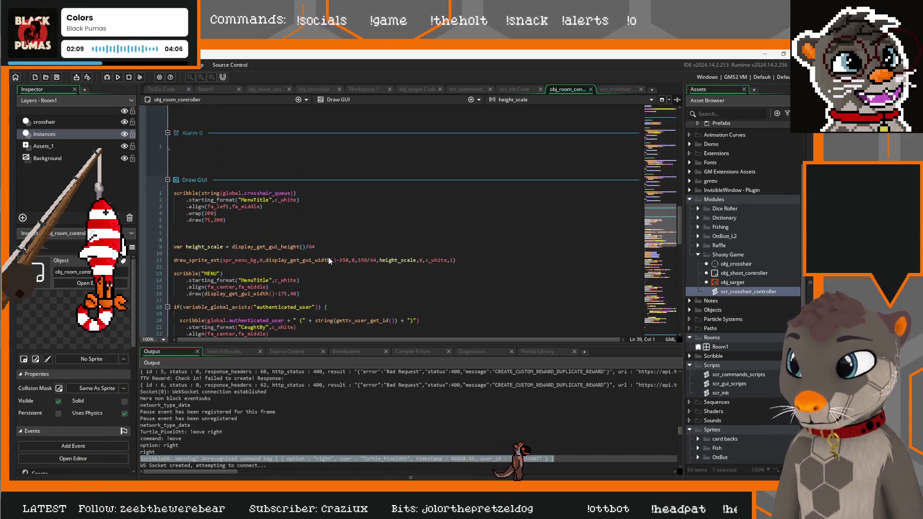
left_click(174, 225)
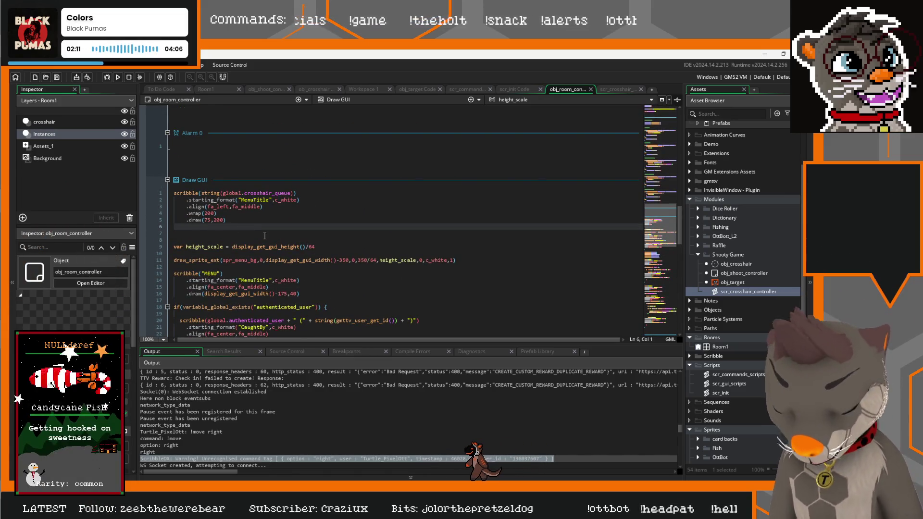
key("Return")
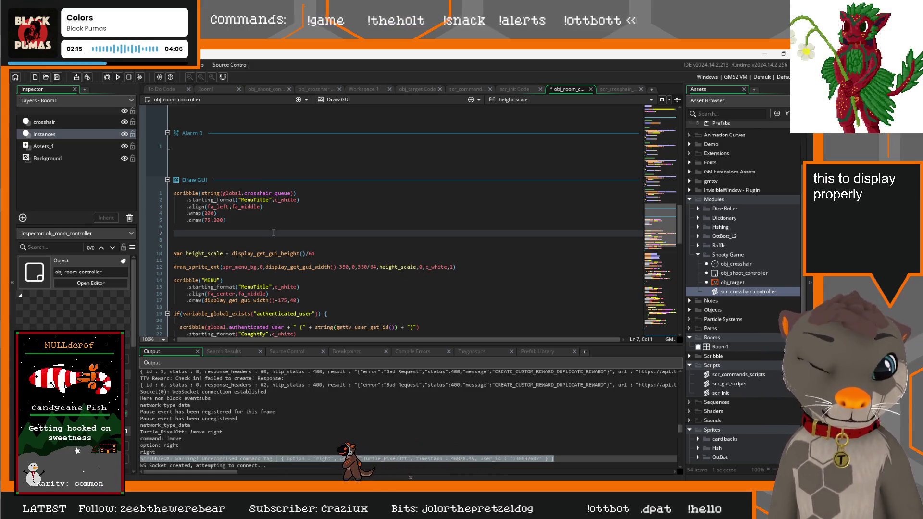
key("alt+Tab")
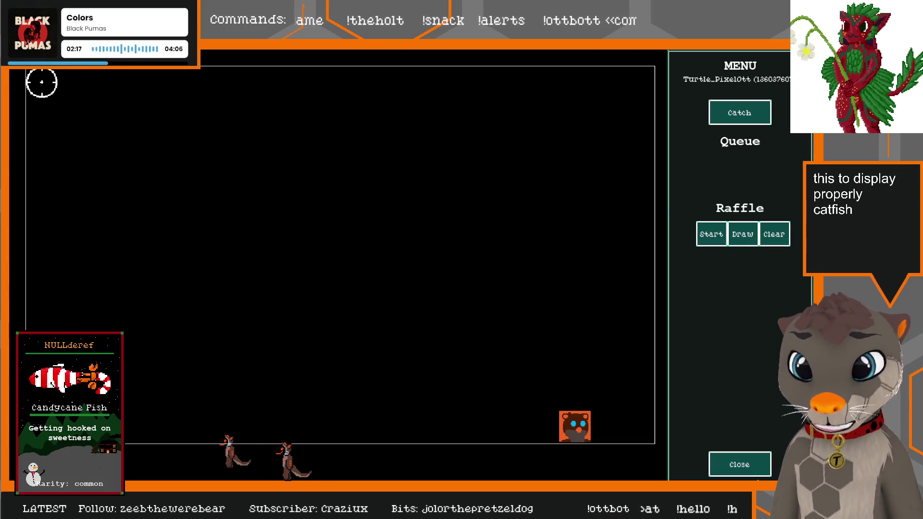
Step: Return from the game window to obj_room_controller's Draw GUI code in the editor
left_click(756, 474)
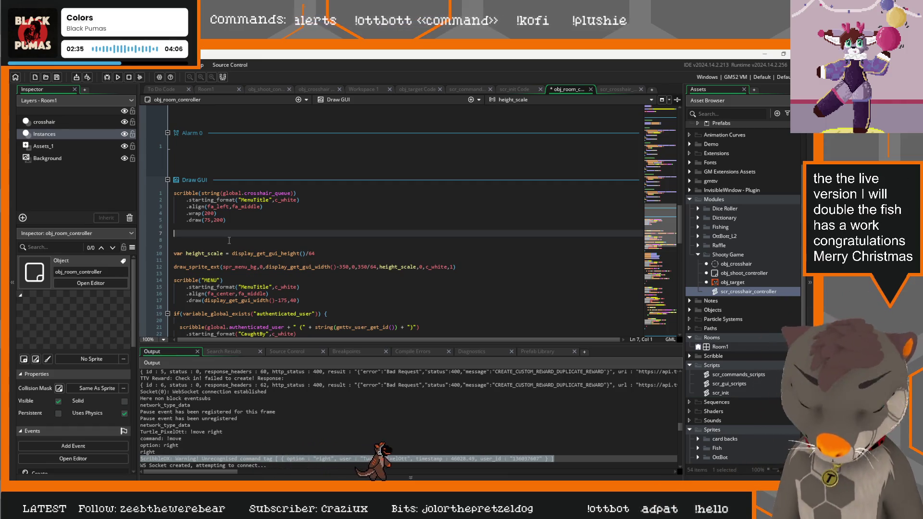
Step: Paste the if/for scribble loop, use global.crosshair_queue in its if condition, and delete the MenuTitle block
key("ctrl+v")
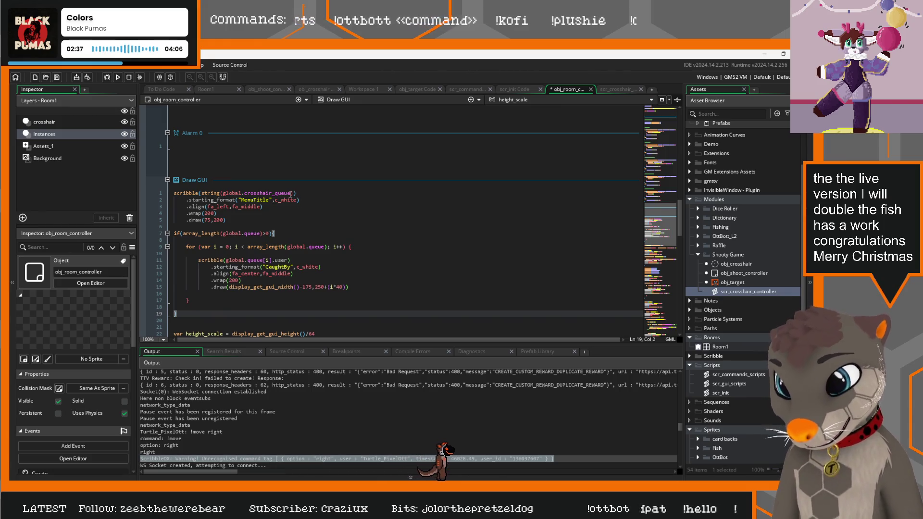
left_click_drag(291, 193, 223, 191)
key("ctrl+x")
left_click_drag(260, 233, 230, 233)
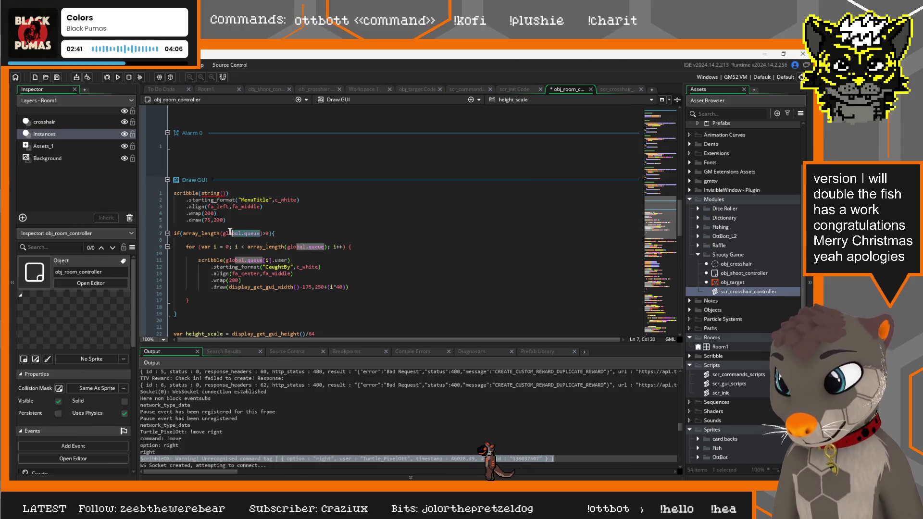
key("ctrl+v")
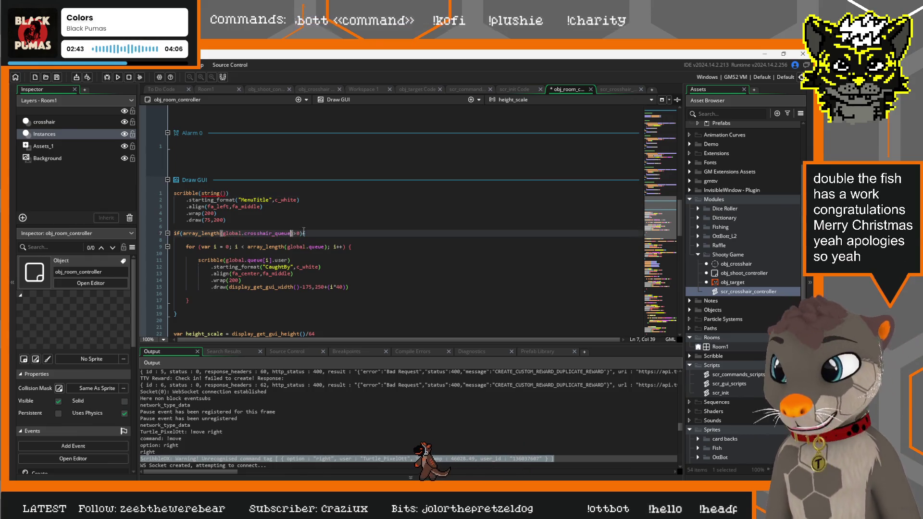
mouse_move(174, 227)
left_mouse_down()
mouse_move(182, 200)
mouse_move(174, 193)
left_mouse_up()
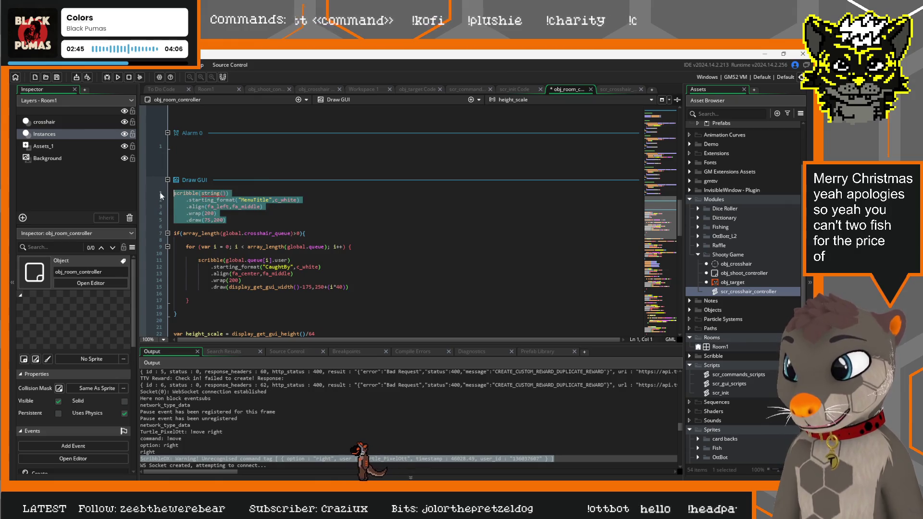
key("ctrl+x")
Step: Make the for loop and scribble call read global.crosshair_queue instead of global.queue
left_click(308, 200)
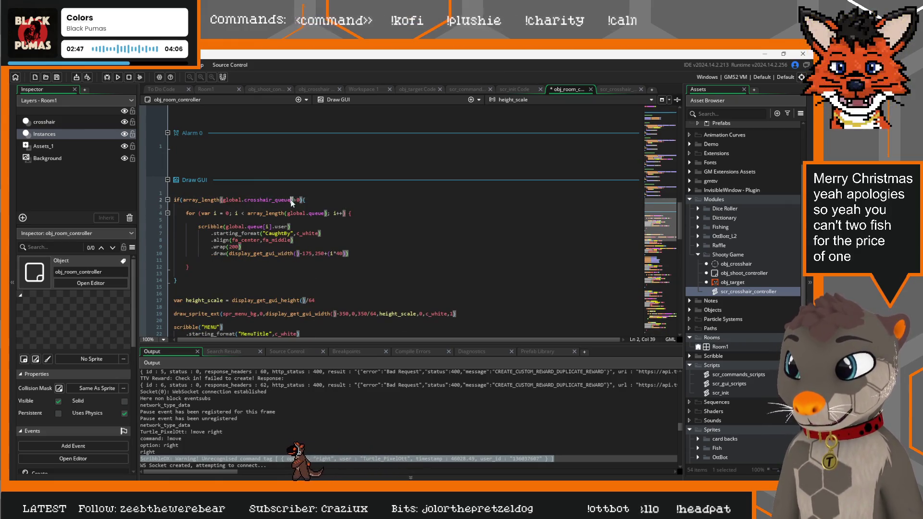
left_click_drag(290, 200, 243, 200)
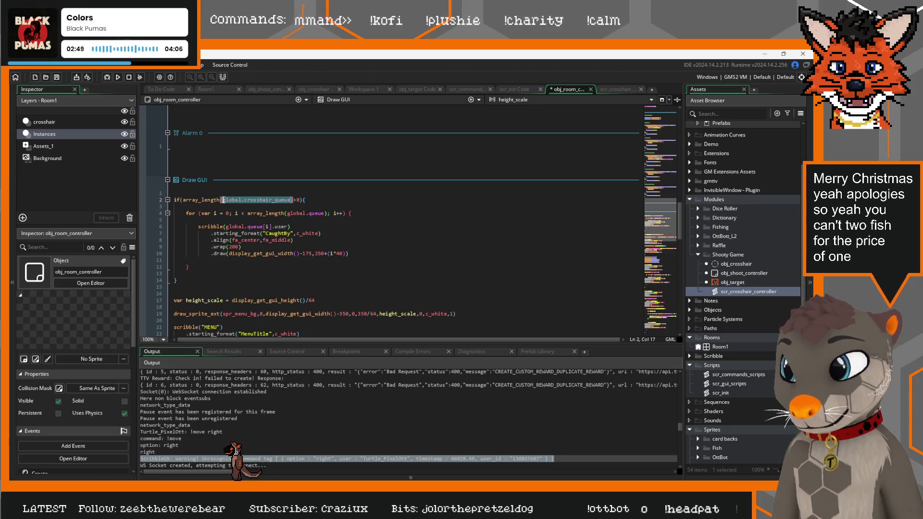
left_click_drag(324, 213, 235, 226)
key("ctrl+v")
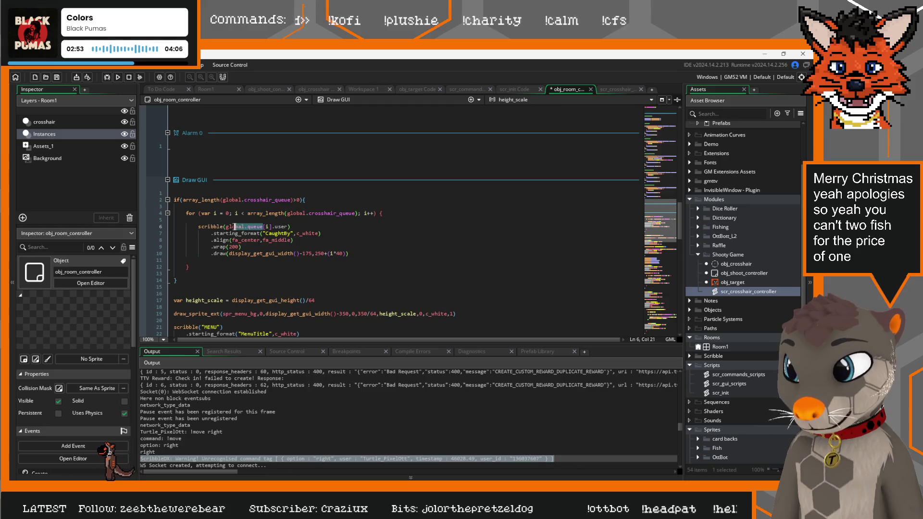
key("ctrl+v")
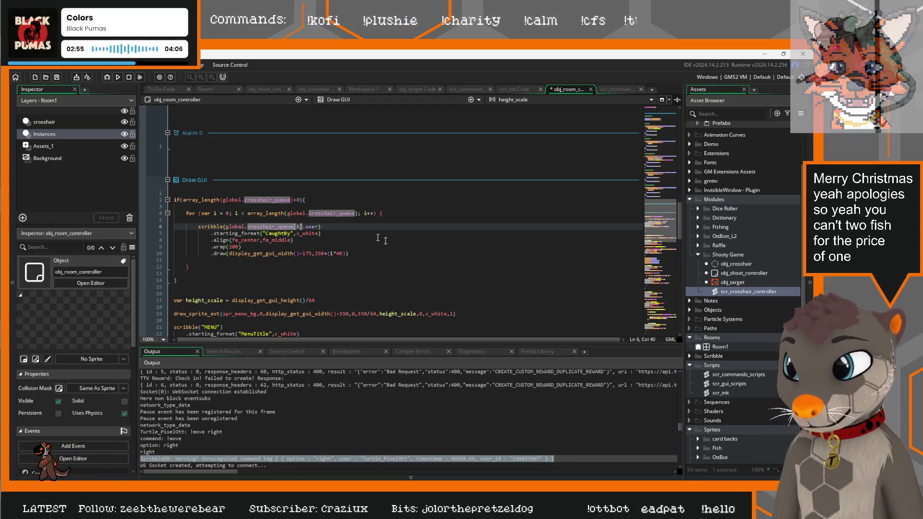
left_click(247, 261)
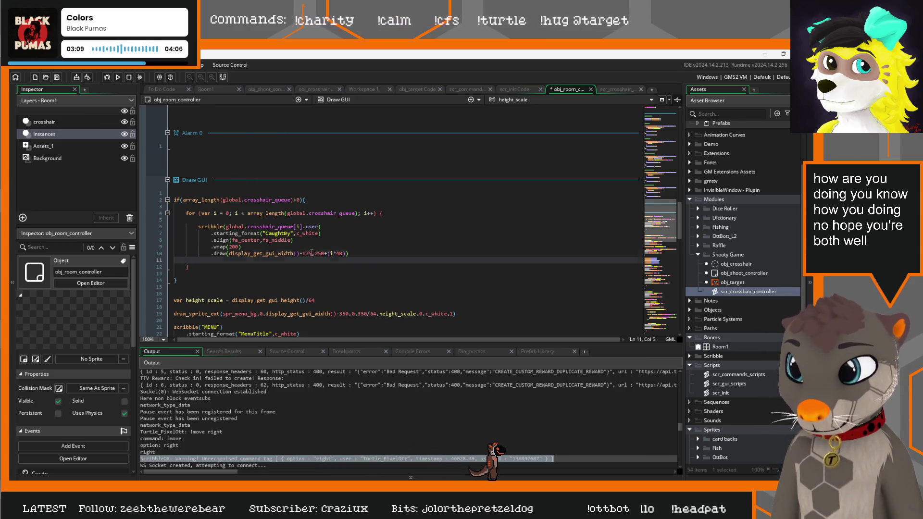
Step: Set the draw call's x position to 60 and run the game
left_click_drag(312, 254, 248, 253)
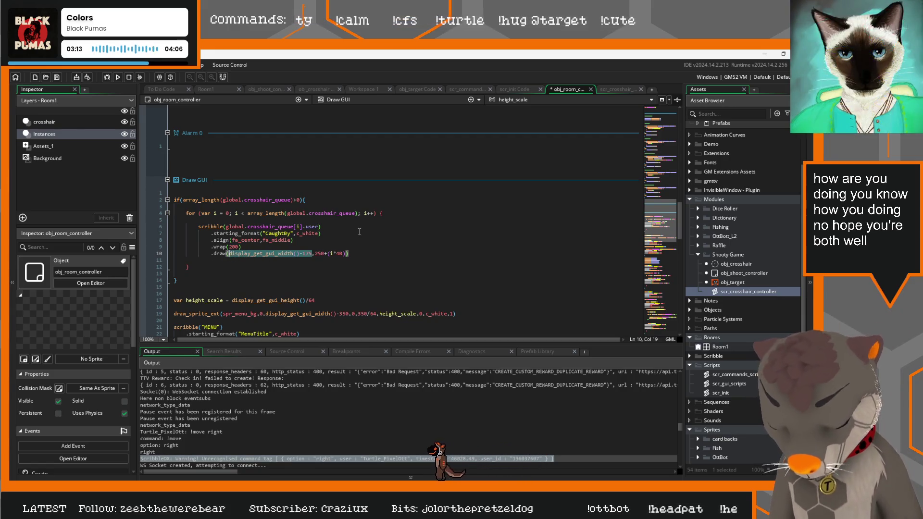
type("50")
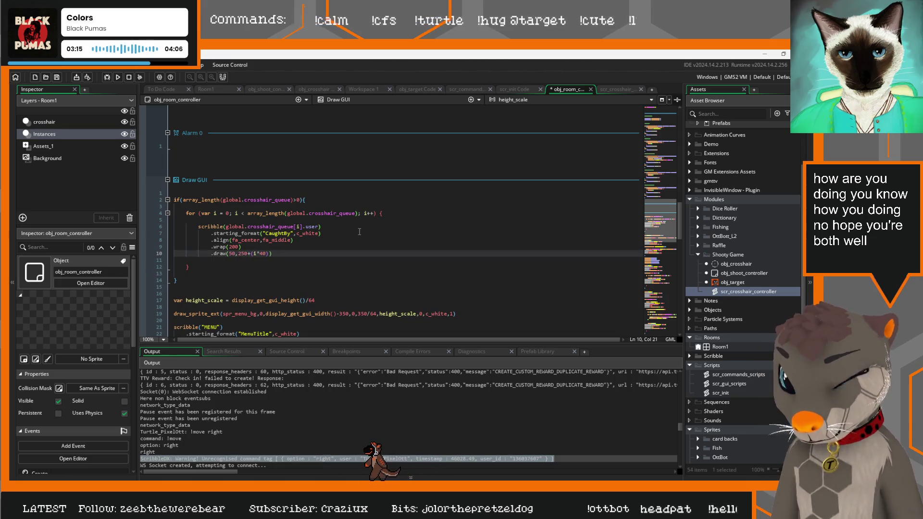
type("60")
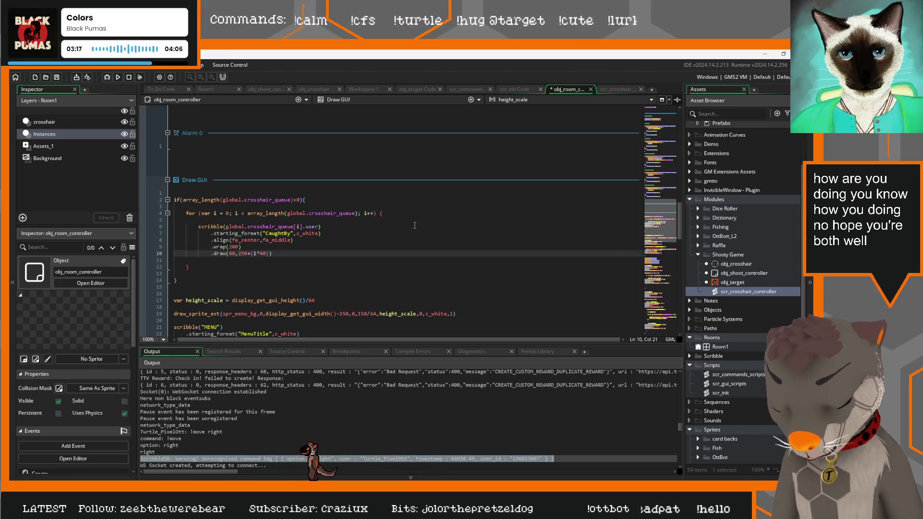
key("F5")
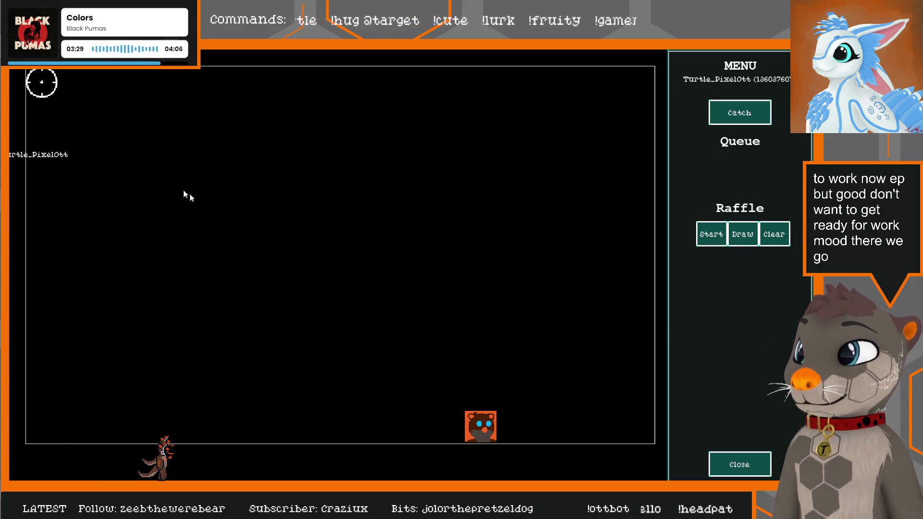
Step: Close the game after seeing the queued user's name drawn, partly cut off, at the left edge
left_click(731, 472)
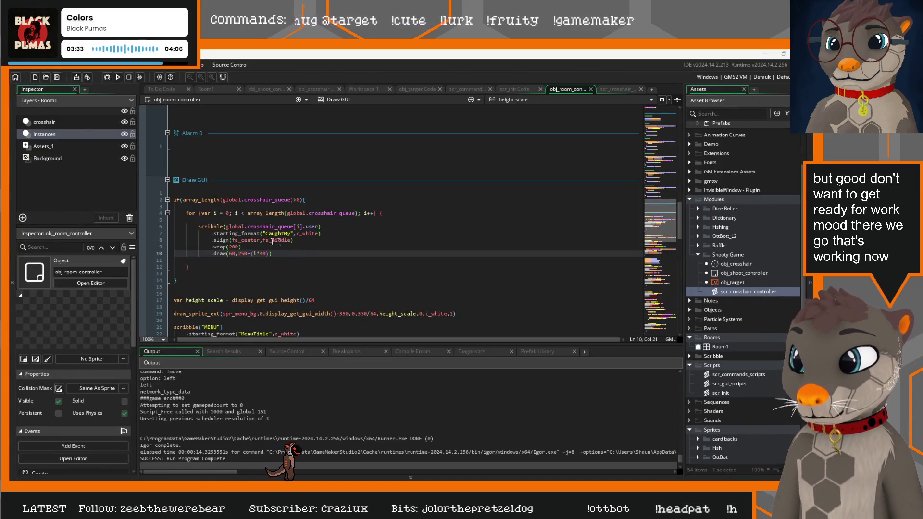
Step: Change the queue text alignment from fa_center to fa_left
left_click(260, 240)
key("BackSpace")
key("BackSpace")
key("BackSpace")
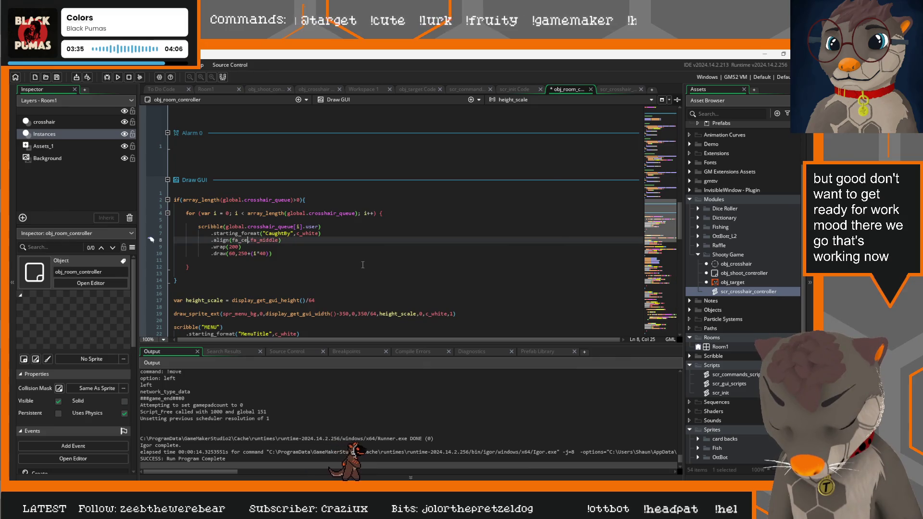
type("left")
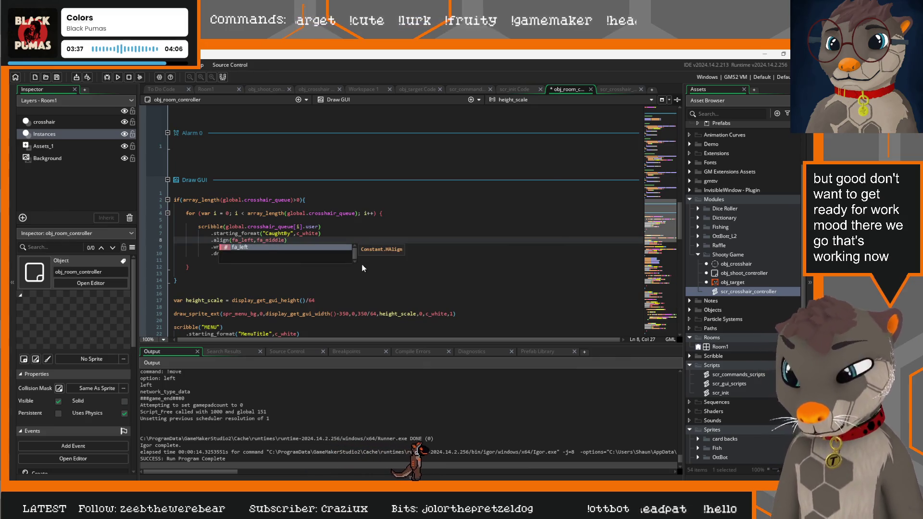
left_click(287, 241)
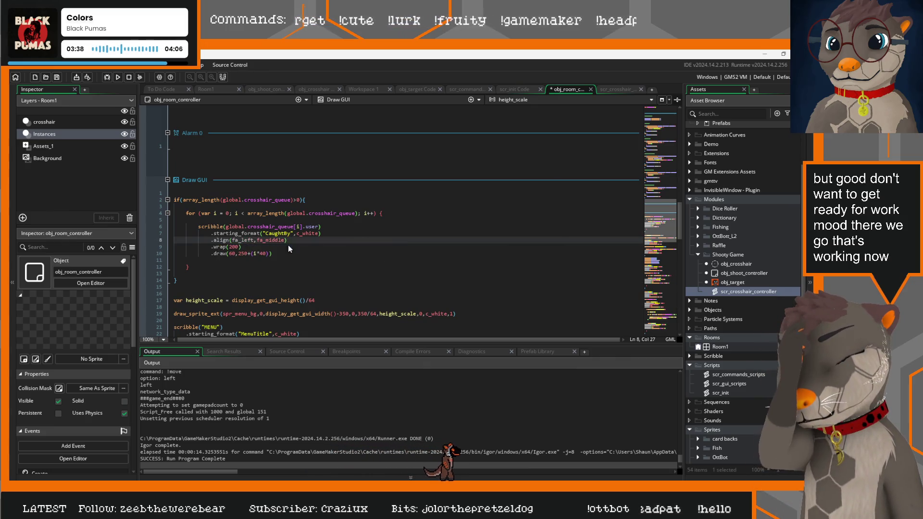
Step: Remove the .user field and check the queue constructor's fields in scr_crosshair_controller
double_click(312, 226)
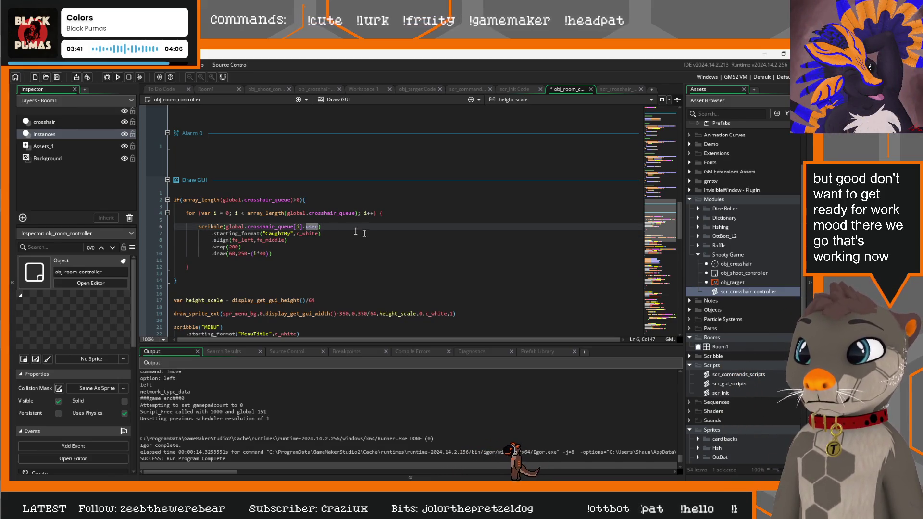
key("BackSpace")
key("BackSpace")
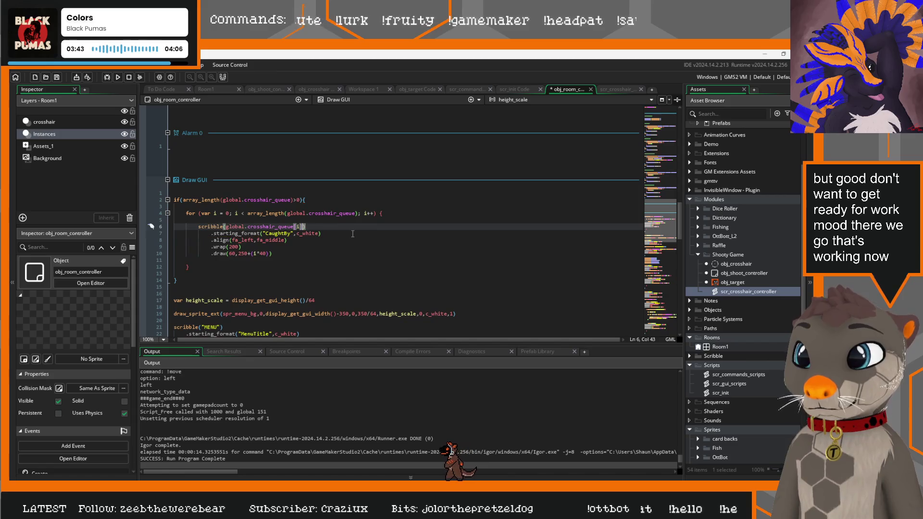
type(".")
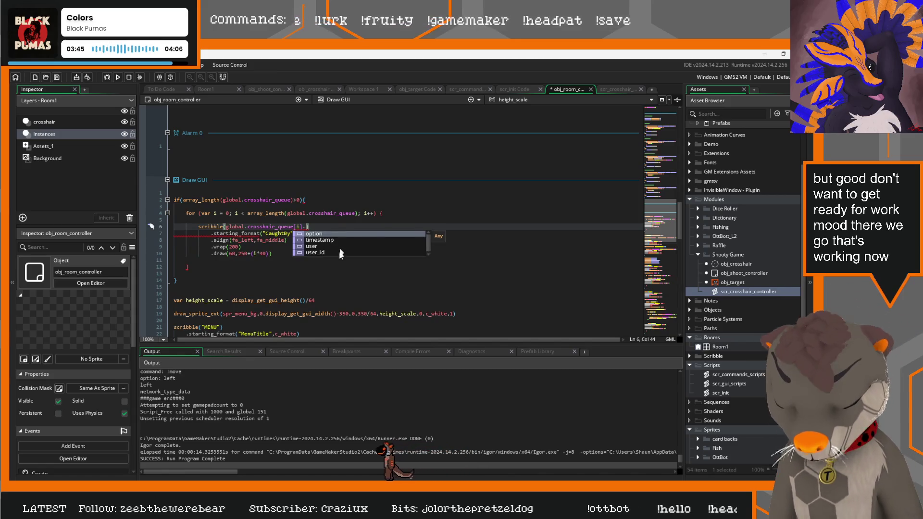
left_click(273, 90)
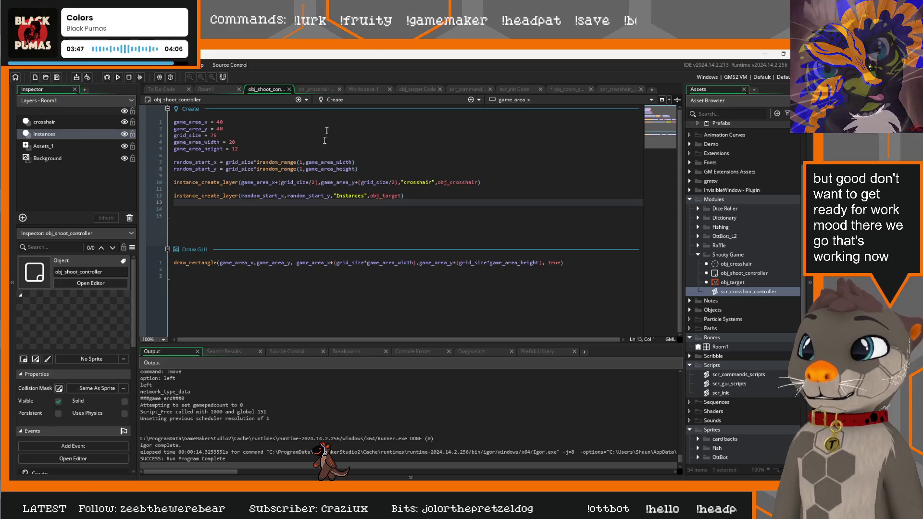
left_click(317, 90)
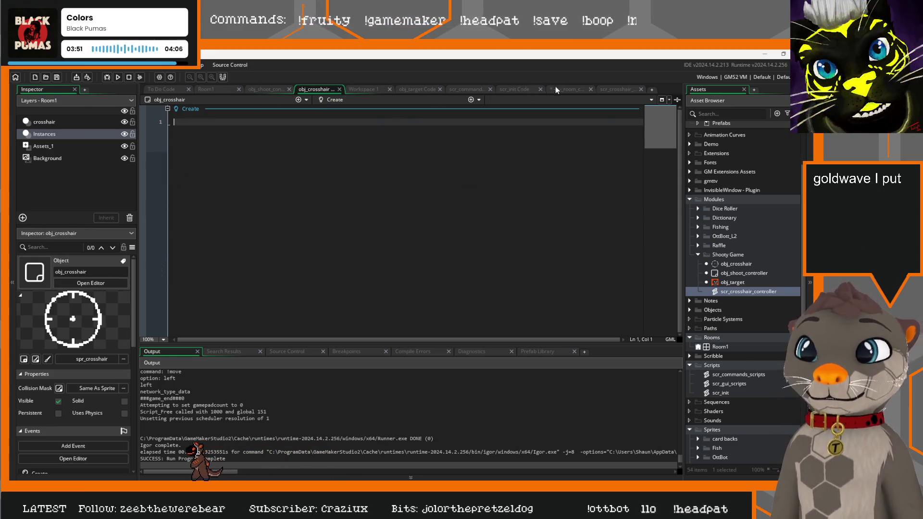
left_click(510, 90)
left_click(568, 90)
left_click(621, 89)
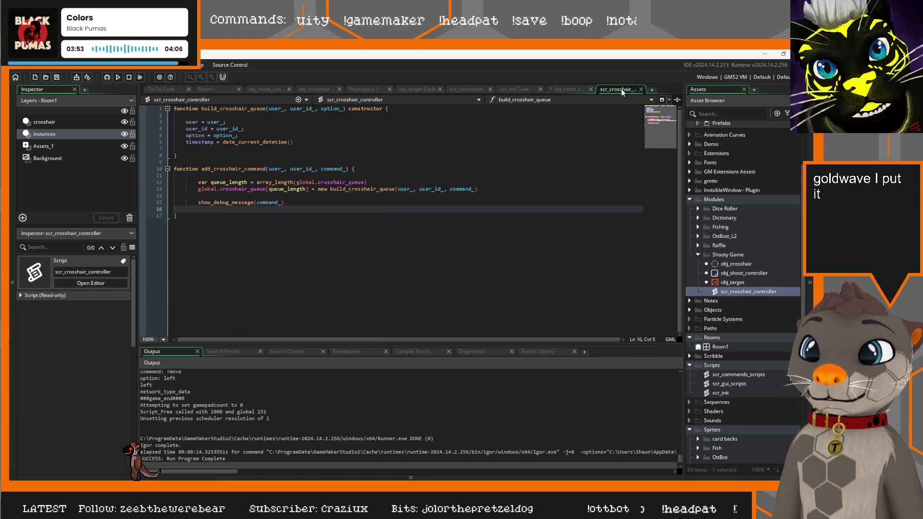
left_click(204, 135)
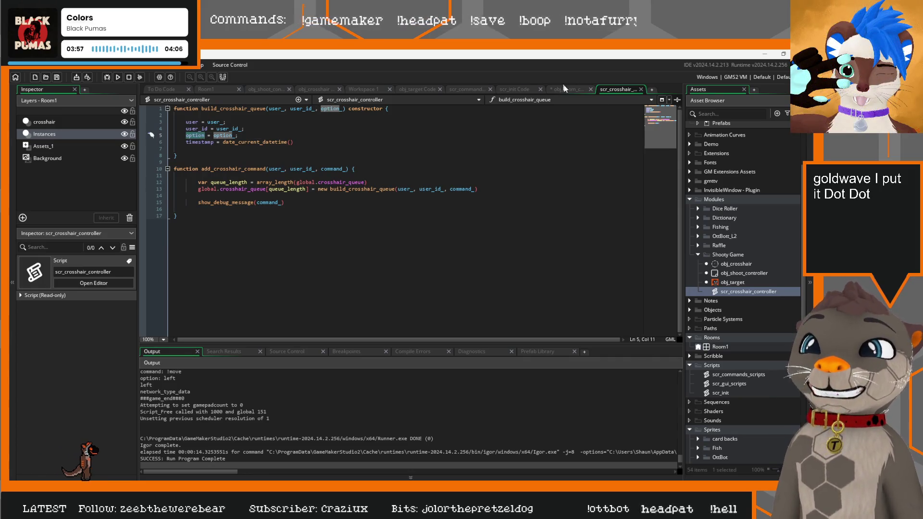
Step: Draw each entry's .option field in the Draw GUI loop and run the game
left_click(565, 90)
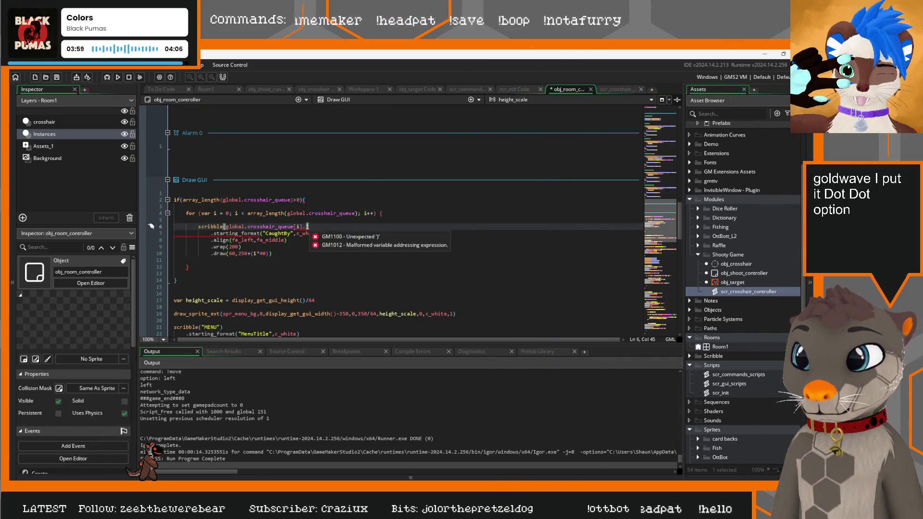
type("option")
left_click(343, 247)
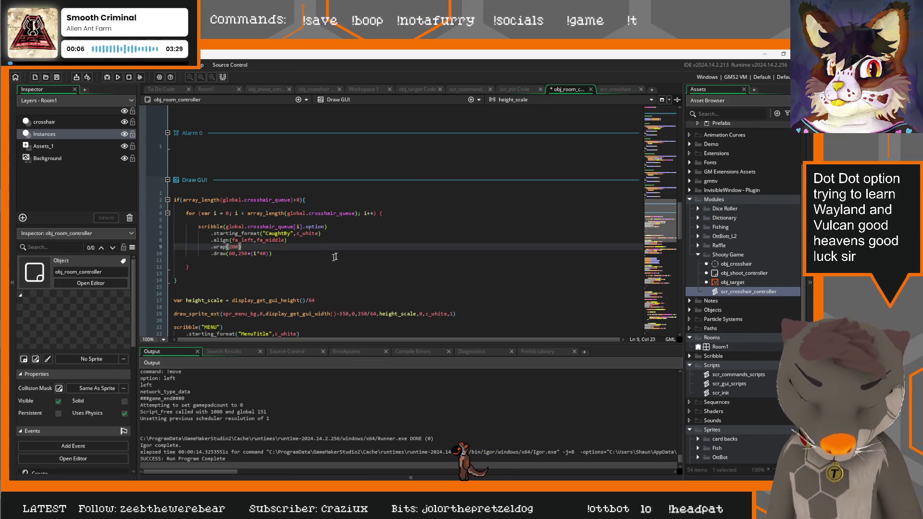
left_click(283, 254)
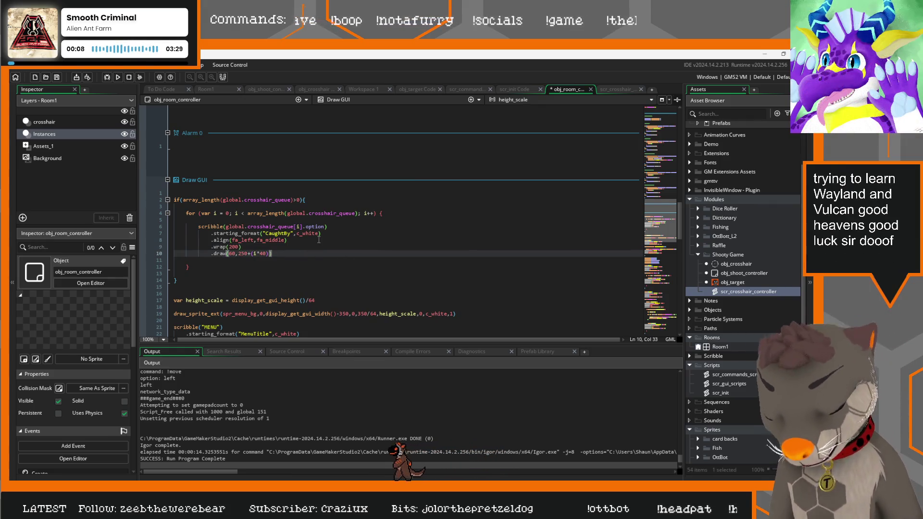
key("F5")
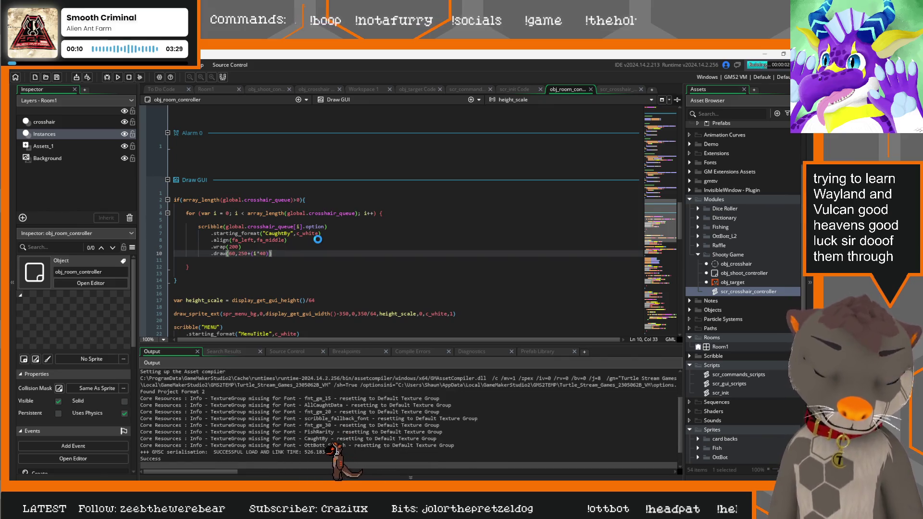
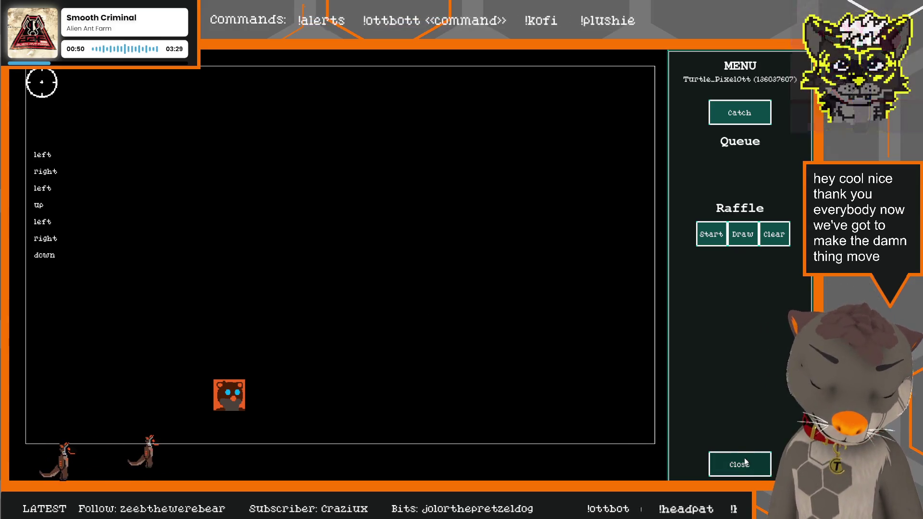
Step: Close the running game window to end the test run
left_click(738, 471)
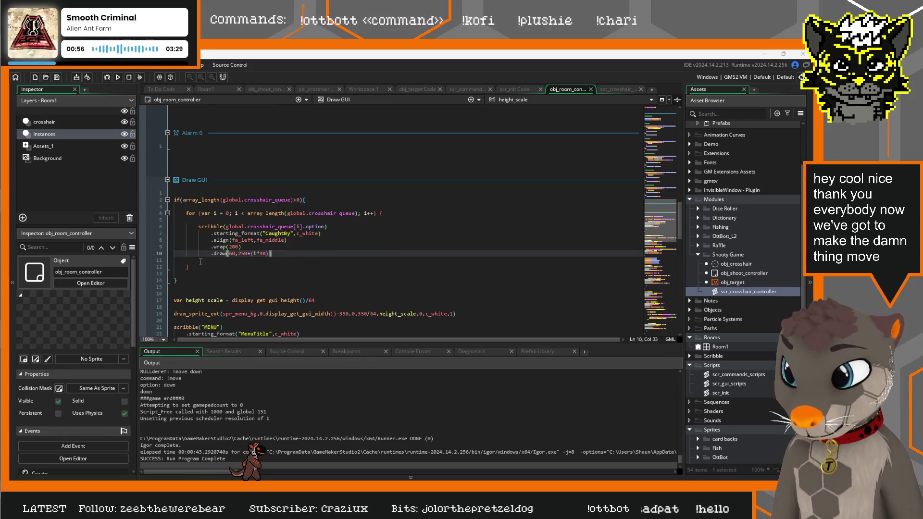
Step: Leave the Draw GUI loop and bring up obj_crosshair's empty Create event
left_click(309, 278)
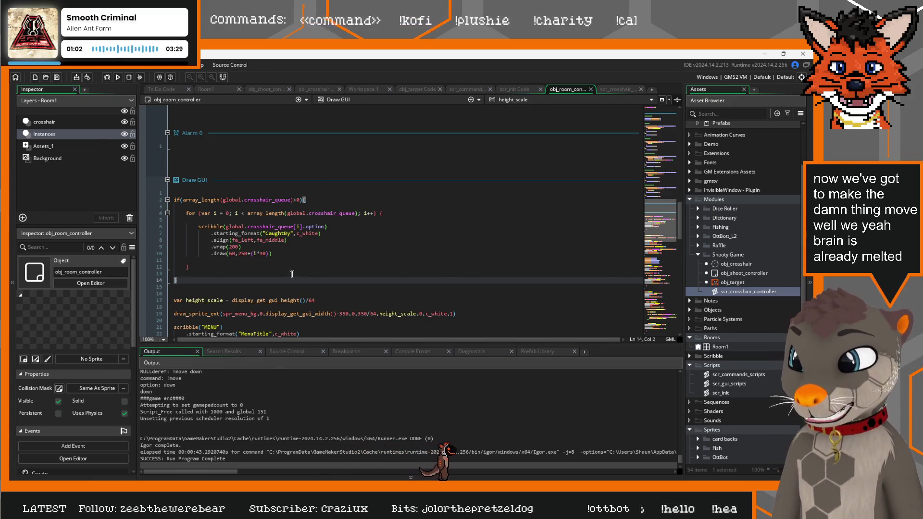
left_click(315, 89)
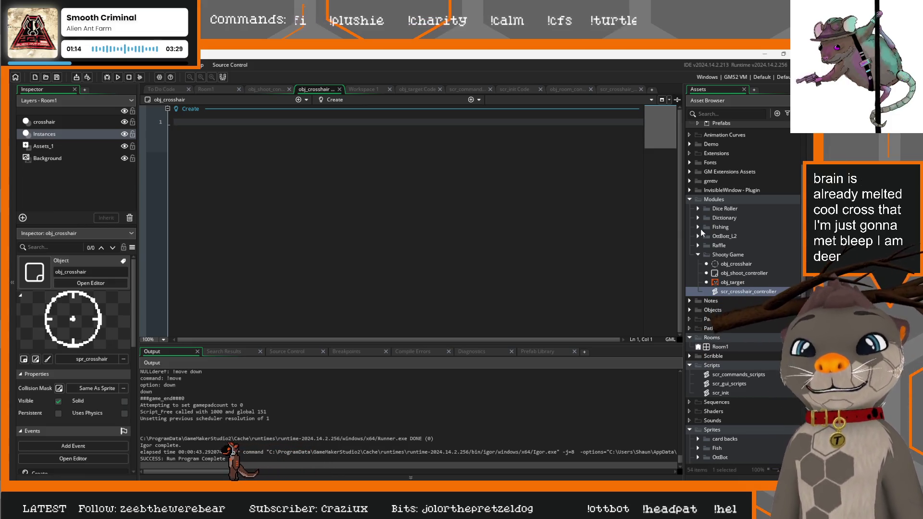
Step: Expand OttBott_L2, Fishing and its Scripts folder, then open scr_catch_data
left_click(697, 236)
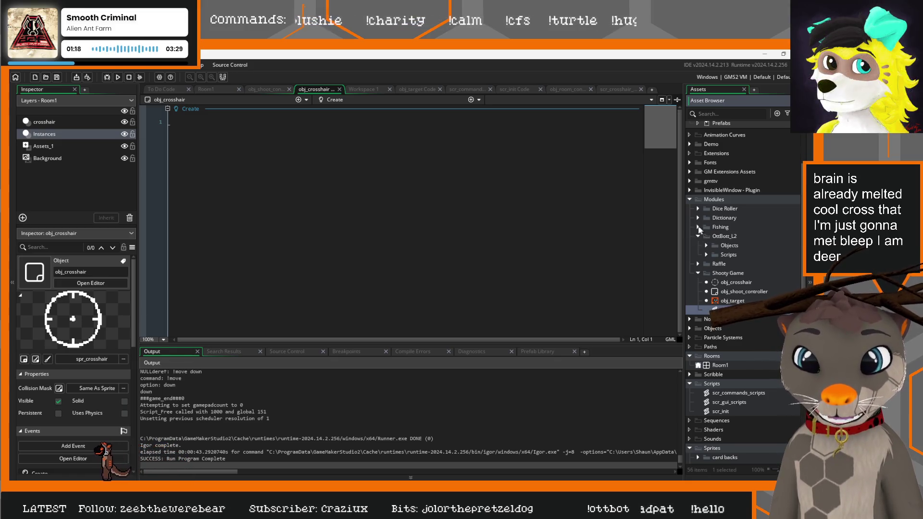
left_click(698, 227)
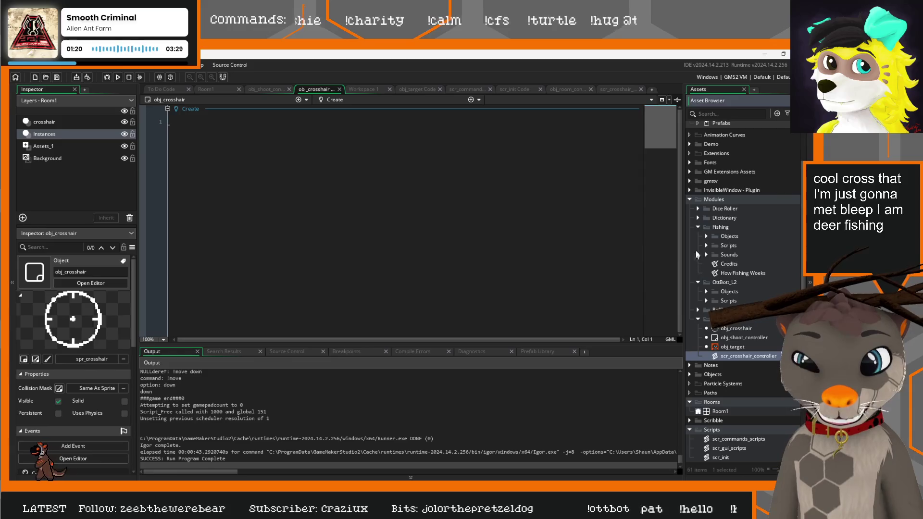
left_click(707, 245)
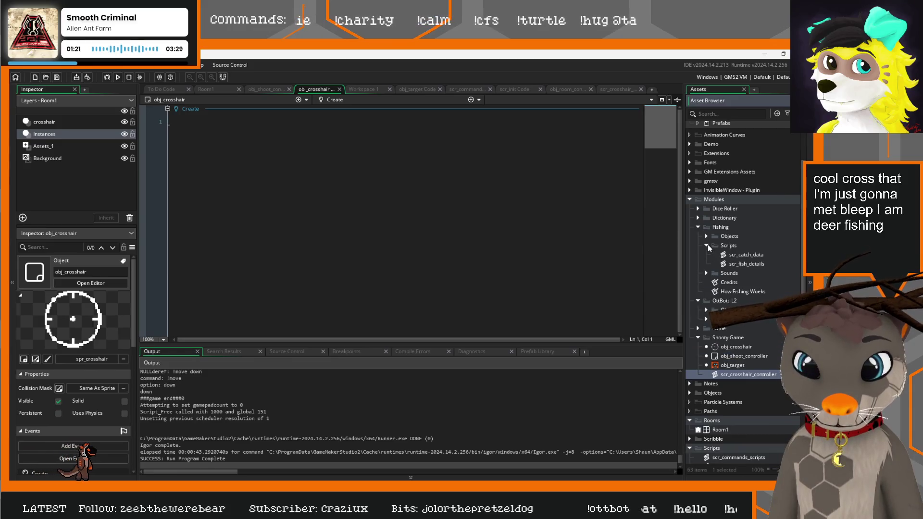
double_click(742, 255)
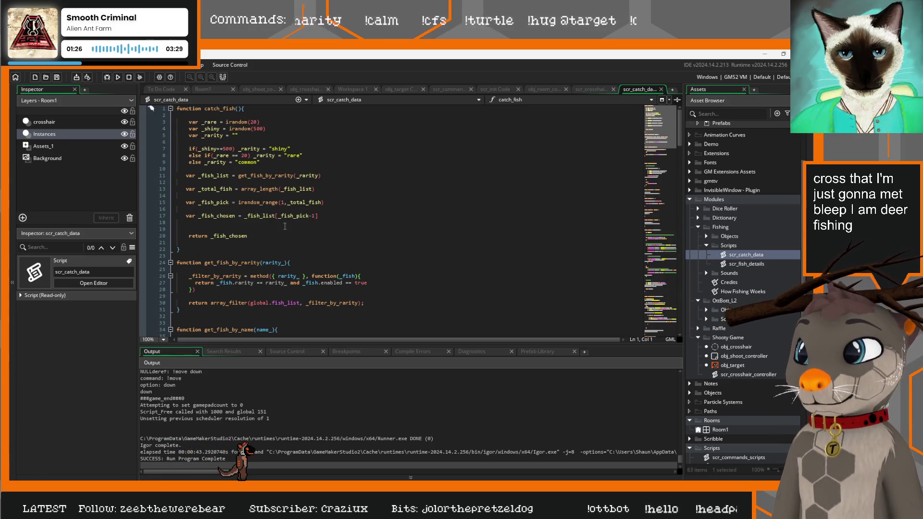
Step: Read through scr_catch_data, close it, and return to obj_room_controller's code
scroll(312, 222, "down", 10)
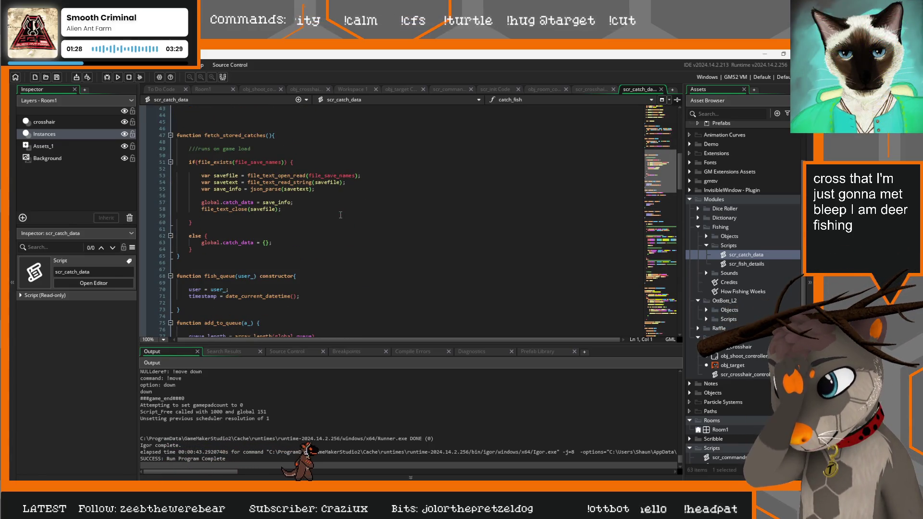
scroll(340, 215, "down", 12)
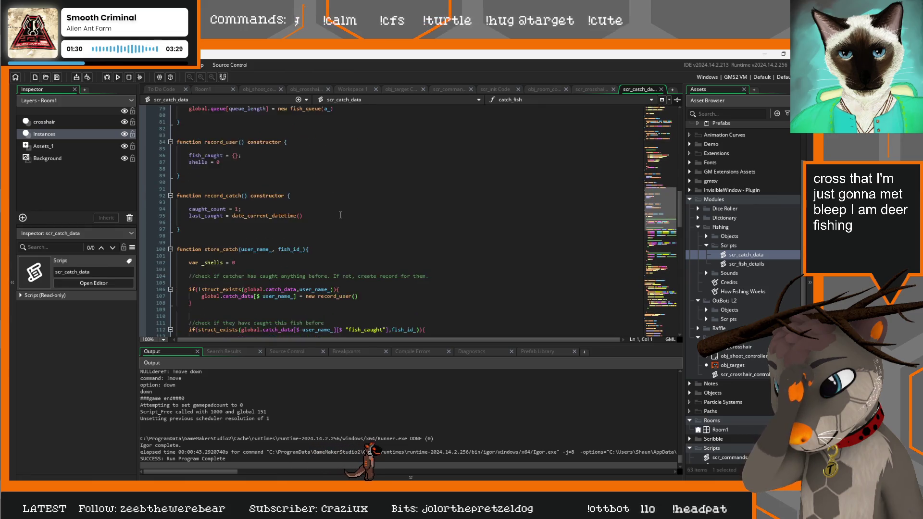
scroll(340, 215, "down", 2)
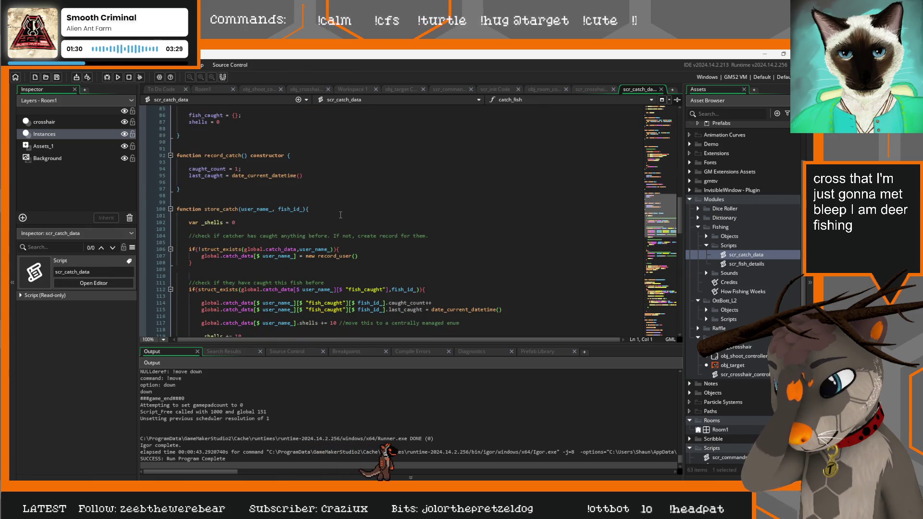
left_click(661, 90)
left_click(567, 90)
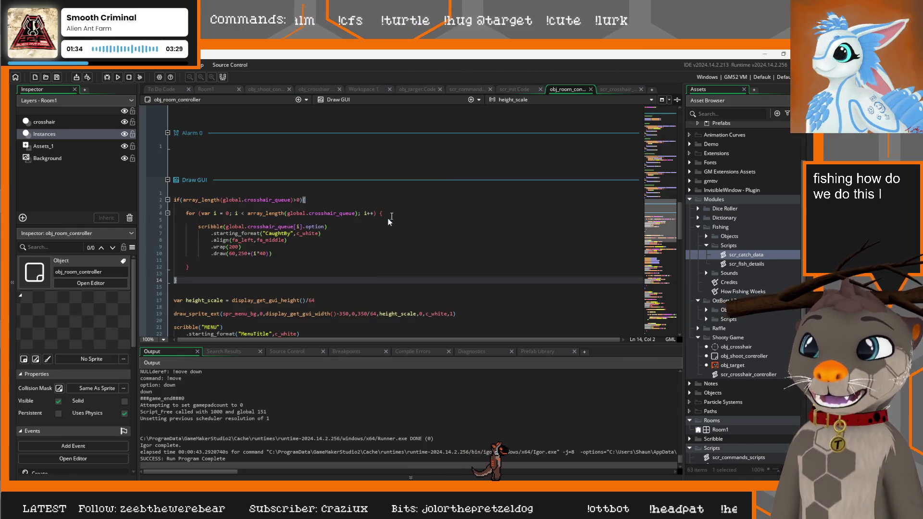
Step: Review obj_room_controller's Create and Step code, then collapse Fishing and expand OttBott_L2's Objects folder
scroll(352, 253, "up", 15)
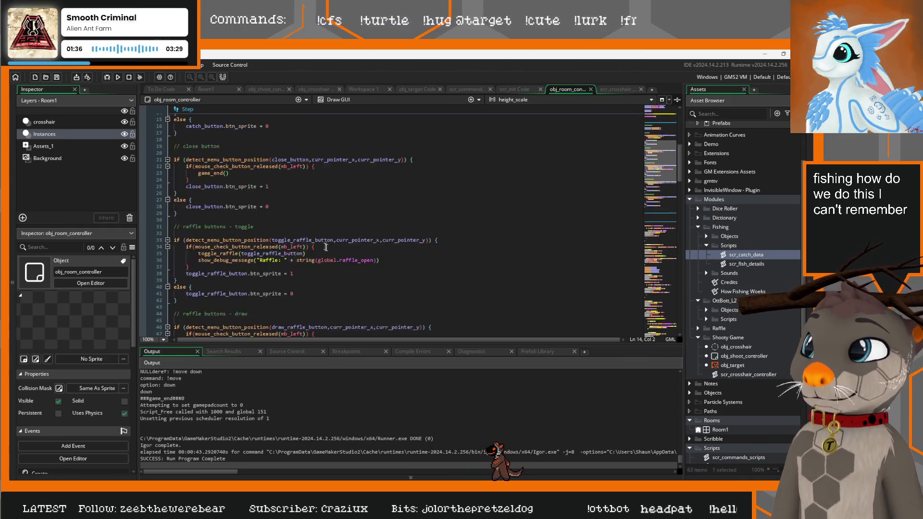
scroll(339, 251, "up", 2)
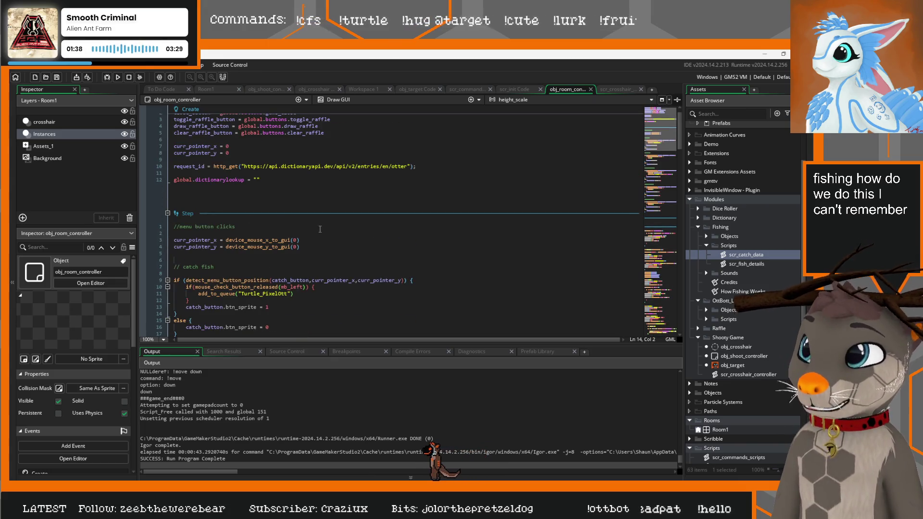
scroll(320, 229, "up", 1)
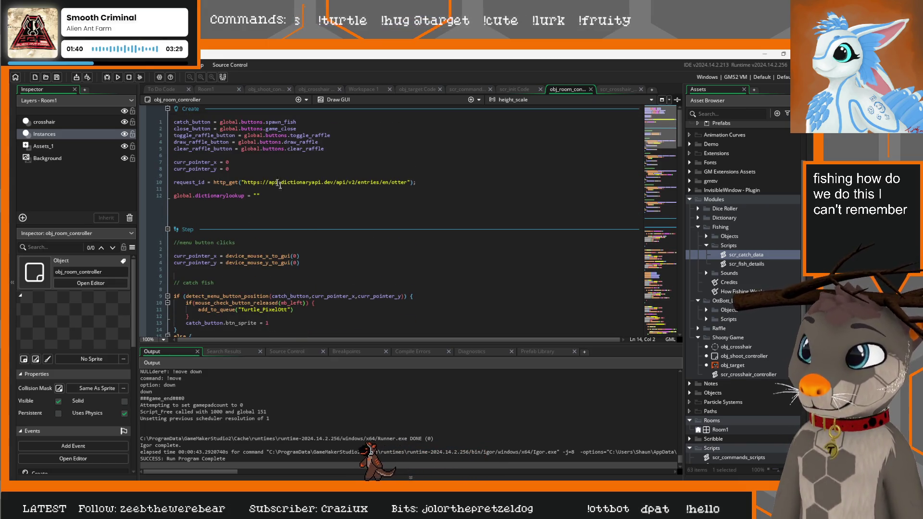
scroll(336, 236, "down", 4)
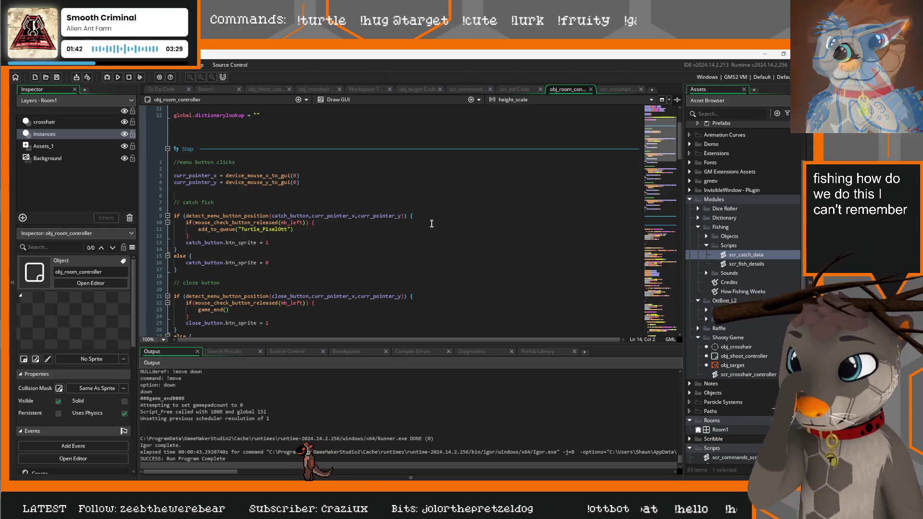
left_click(452, 215)
scroll(358, 239, "down", 20)
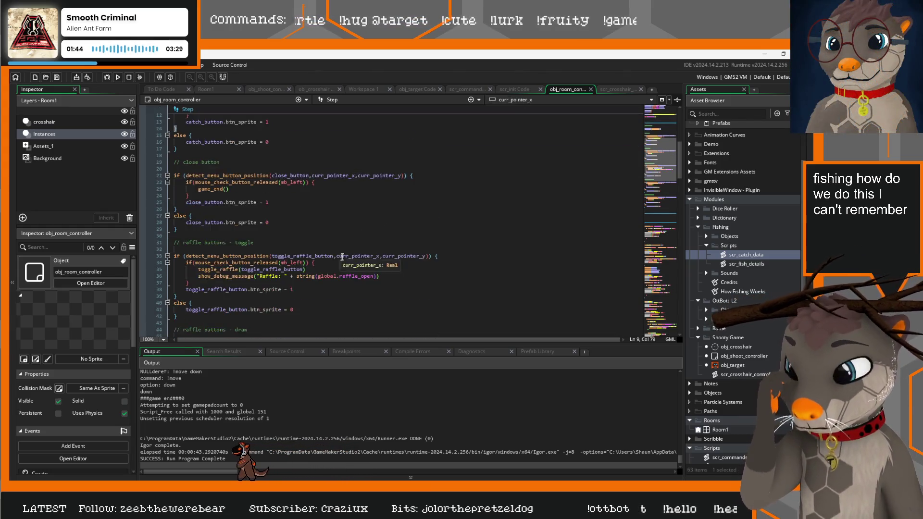
scroll(357, 252, "down", 2)
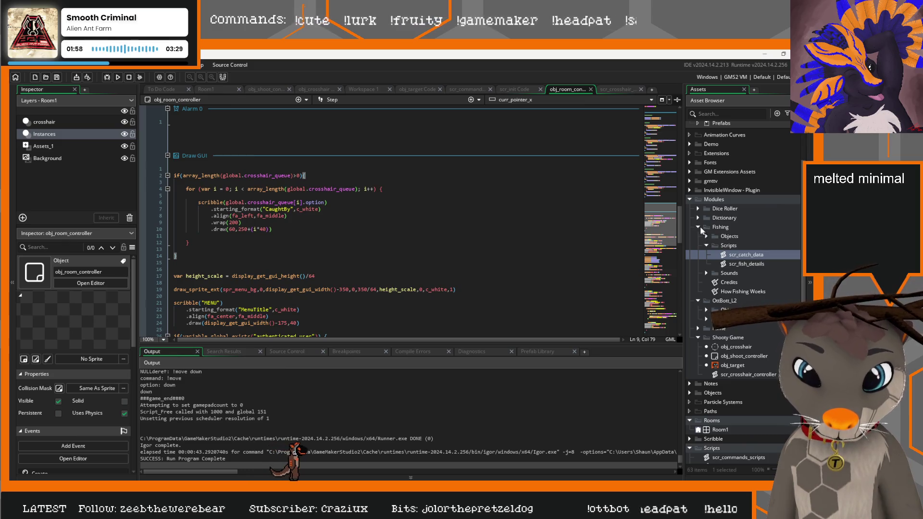
left_click(697, 227)
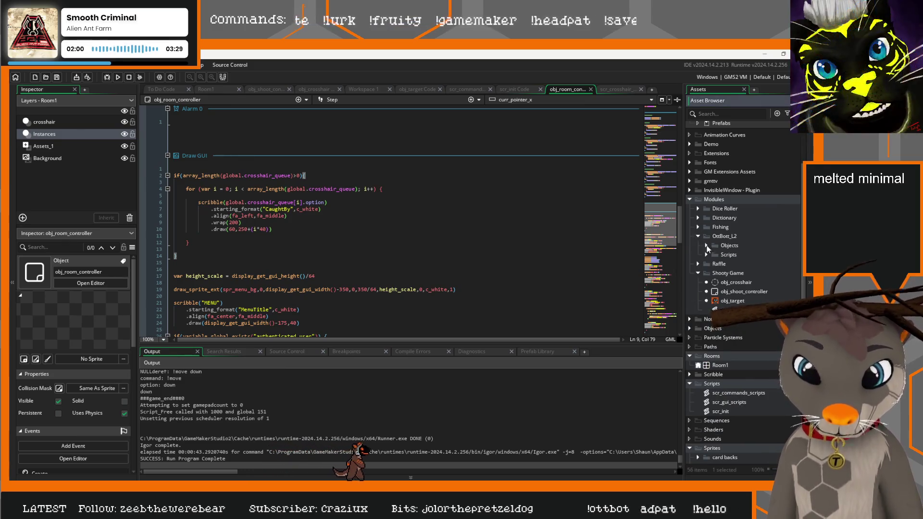
left_click(707, 245)
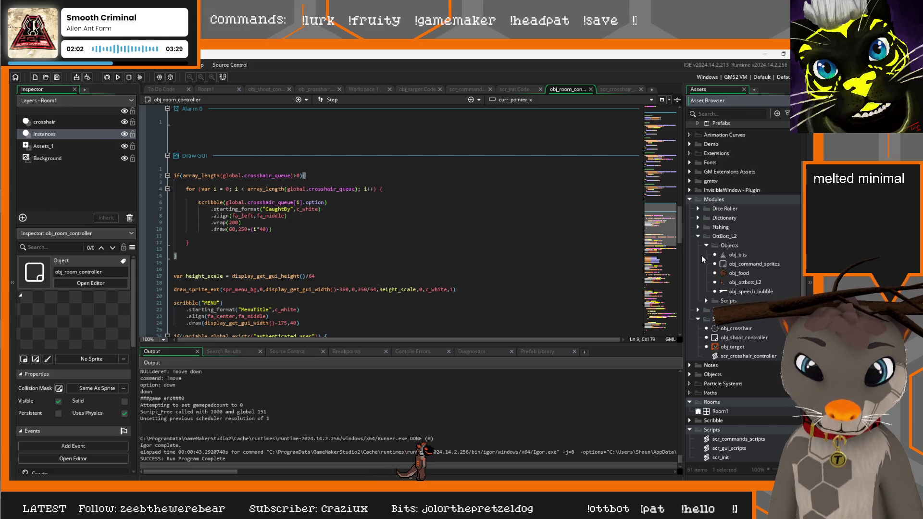
Step: Open obj_ottbott_L2 and review its Alarm 0 queue code and switch statement
double_click(748, 284)
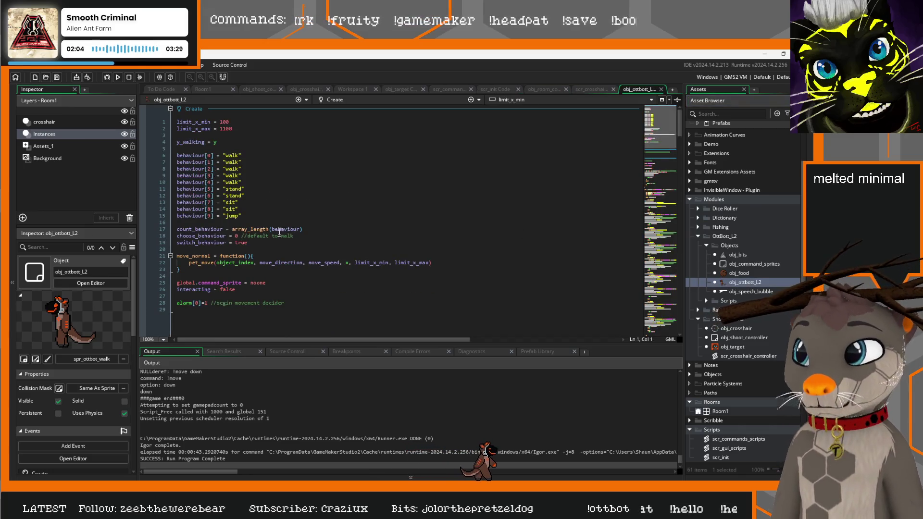
scroll(318, 262, "down", 10)
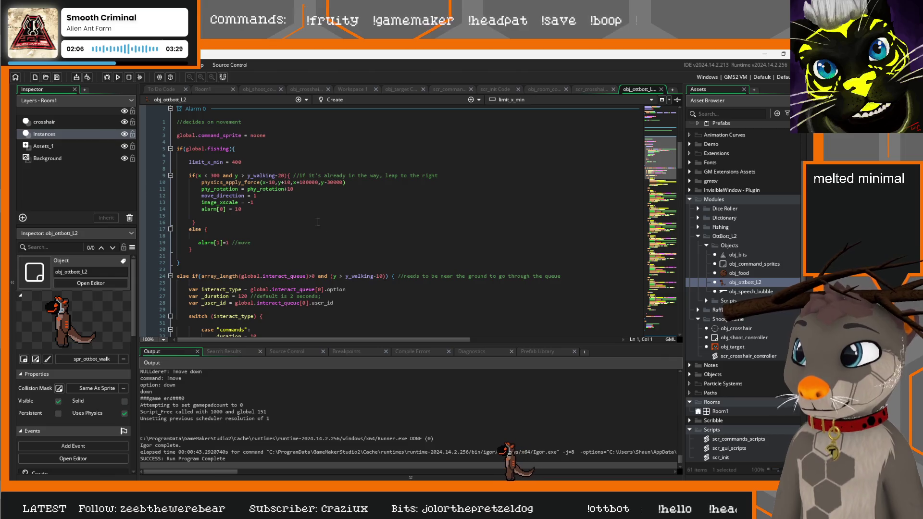
scroll(356, 231, "down", 4)
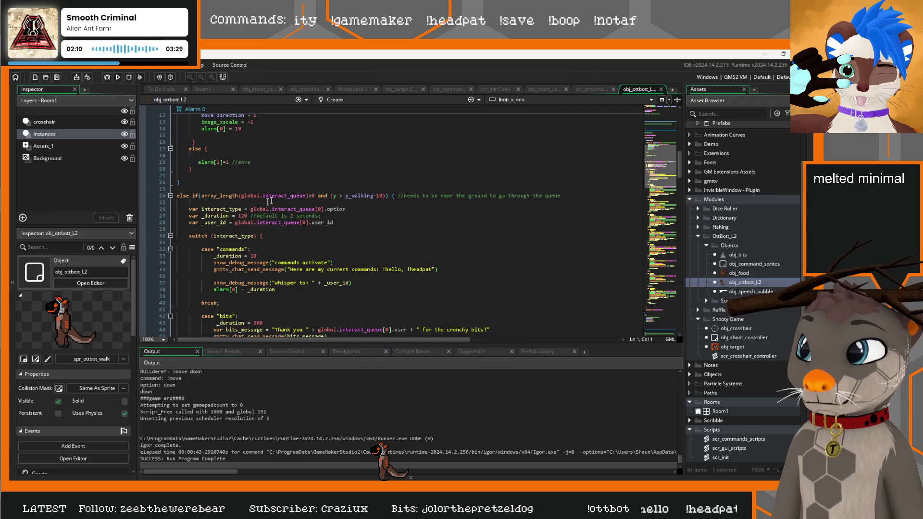
left_click(270, 237)
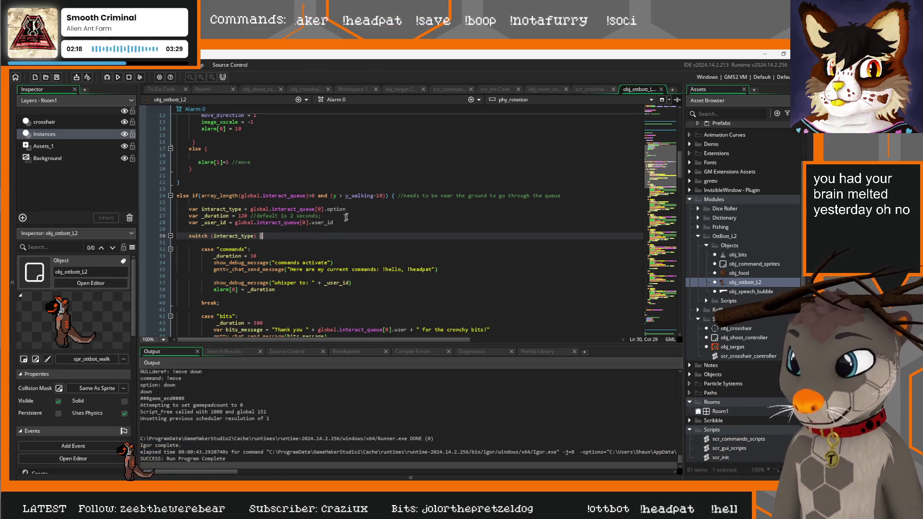
left_click(353, 206)
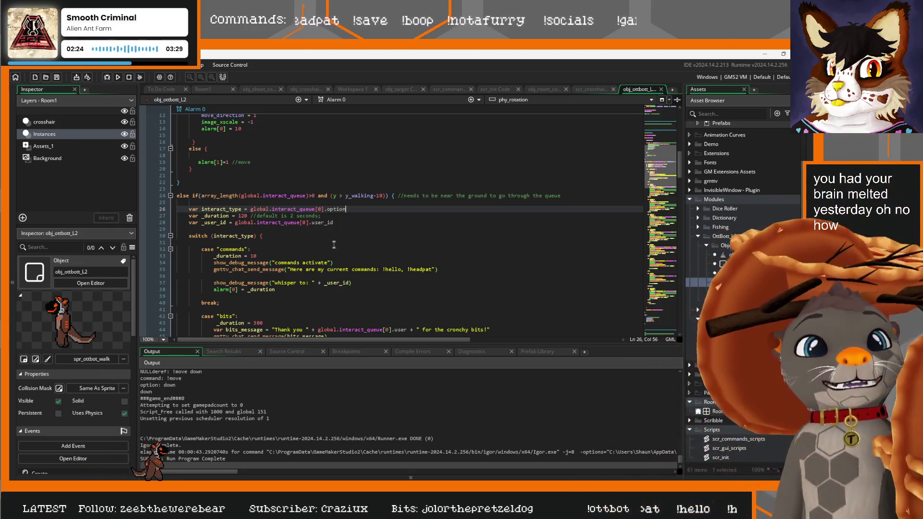
scroll(306, 242, "down", 8)
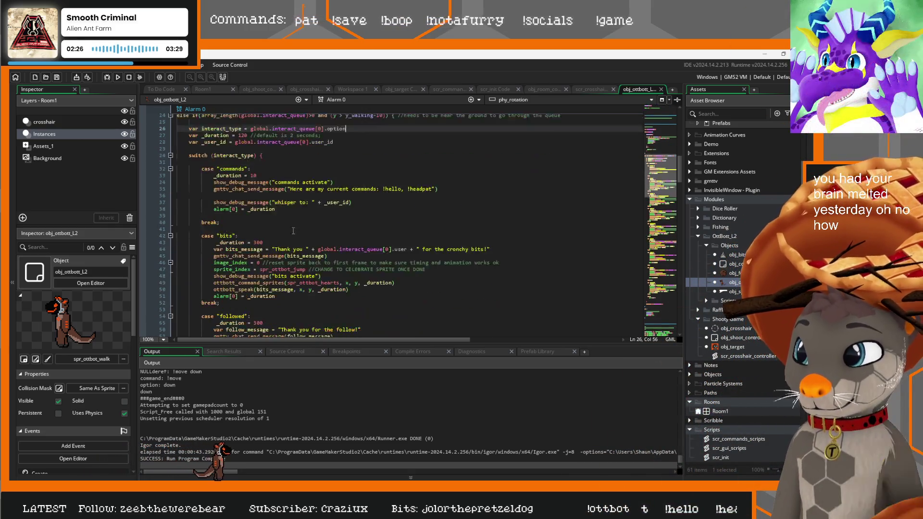
scroll(306, 241, "down", 4)
scroll(348, 239, "down", 10)
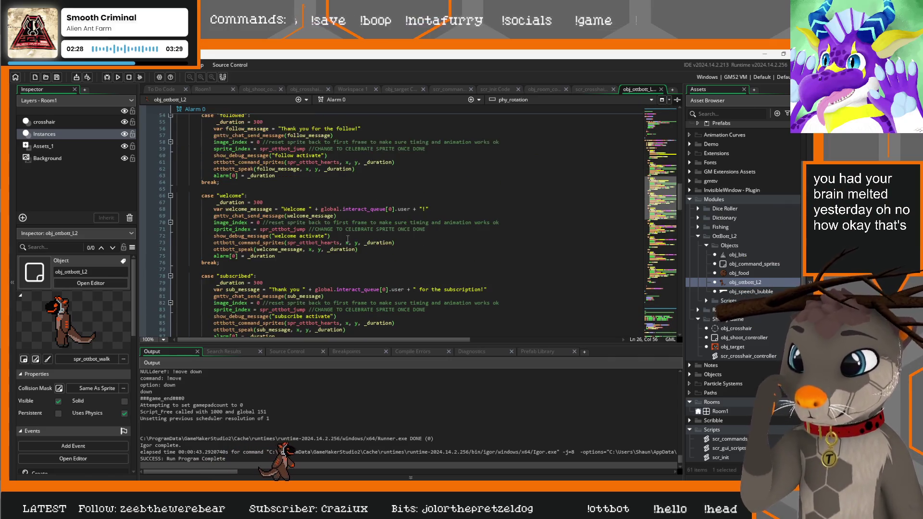
Step: Select the interact_type line 26 and view obj_target's empty Create and Destroy events
scroll(352, 245, "up", 20)
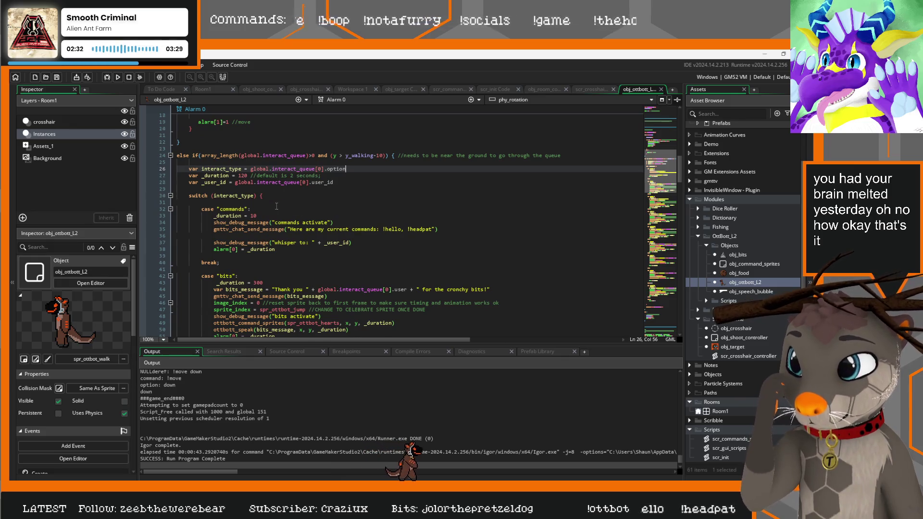
scroll(311, 204, "up", 2)
left_click_drag(358, 209, 194, 210)
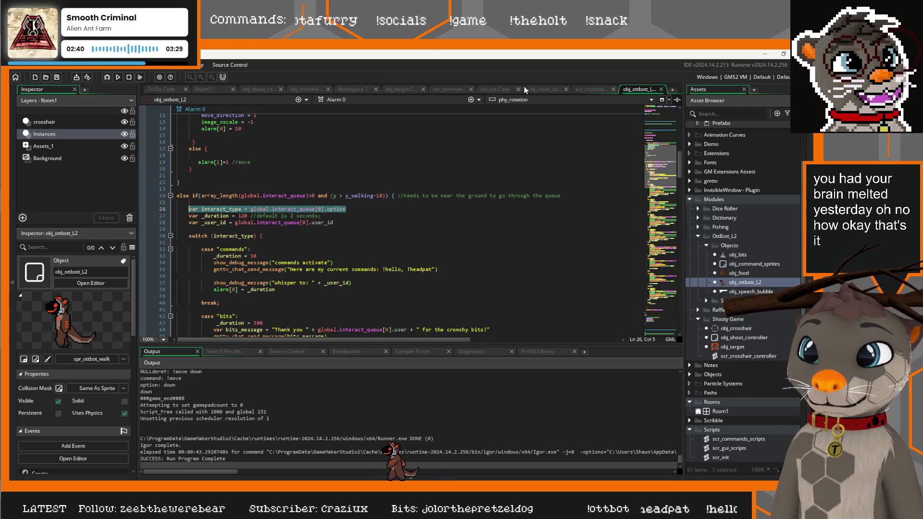
left_click(399, 90)
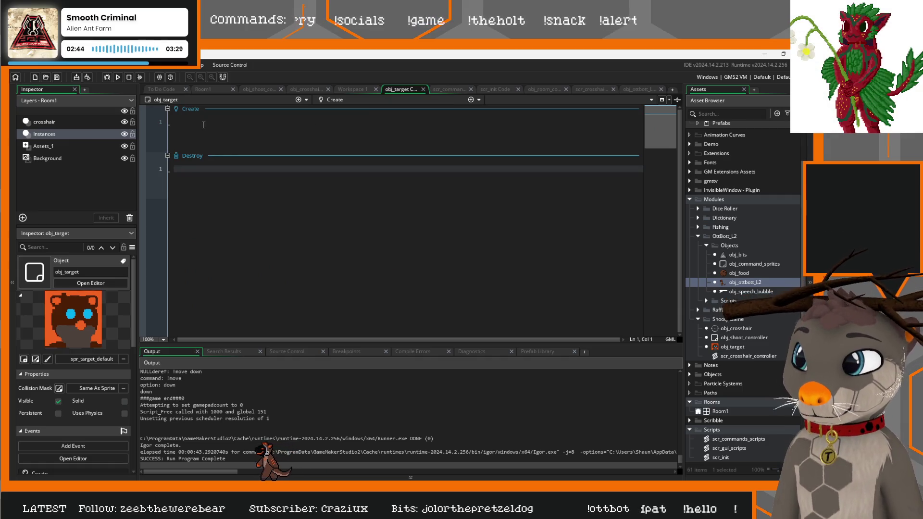
Step: Check obj_target's Create event and return to obj_ottbott_L2's Alarm 0 code
left_click(218, 132)
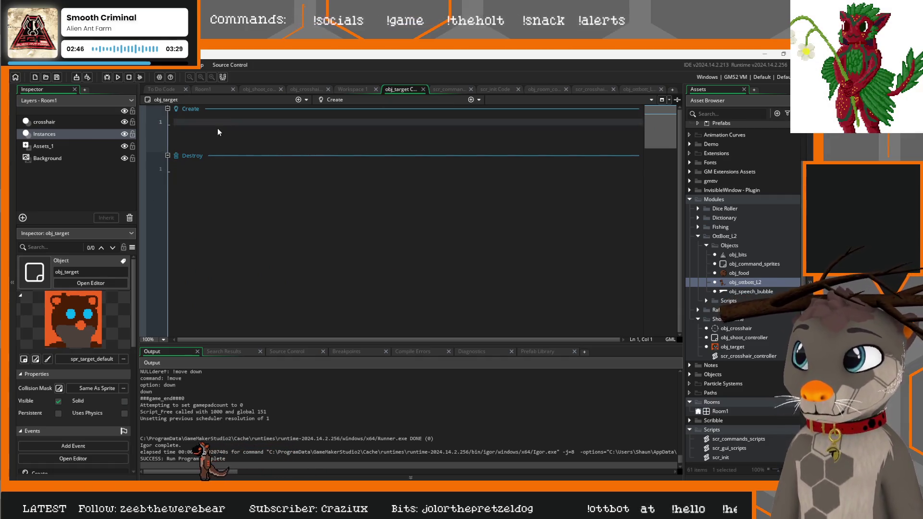
left_click(639, 89)
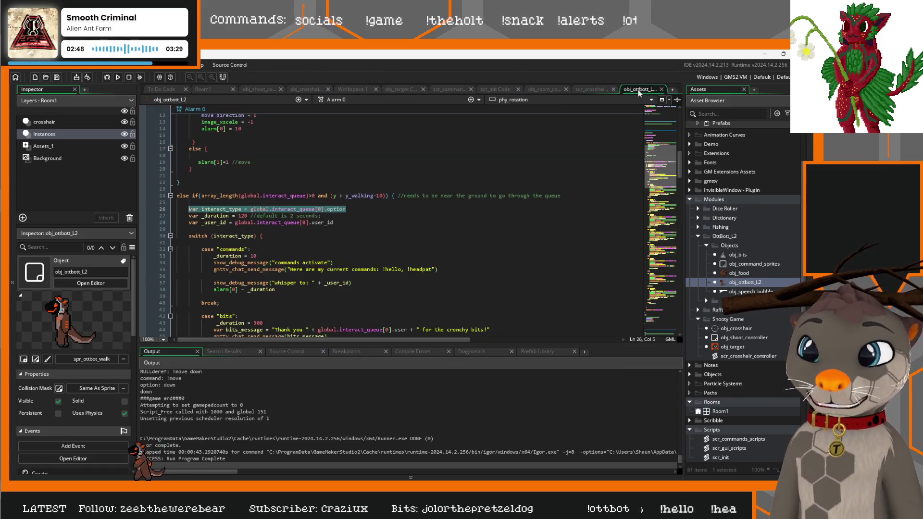
scroll(388, 246, "up", 3)
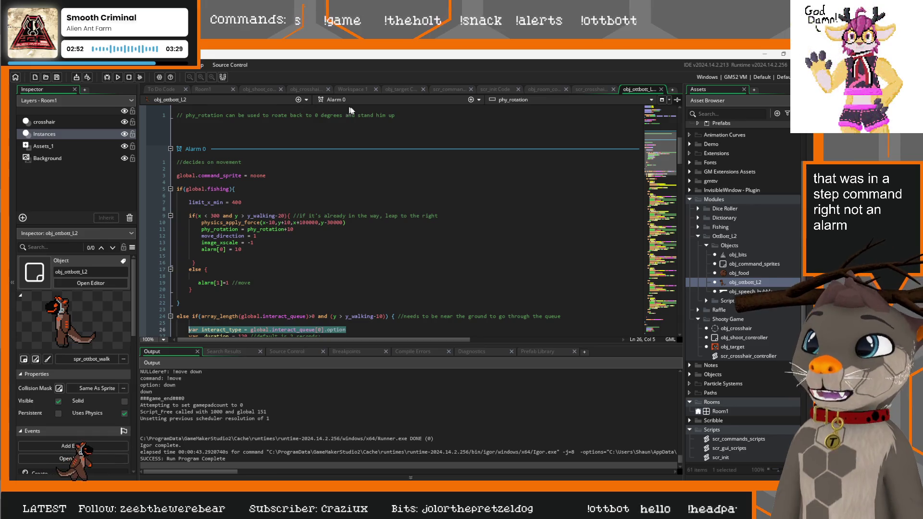
Step: Add an Alarm 0 event to obj_crosshair and paste the interact_type line into it
left_click(305, 90)
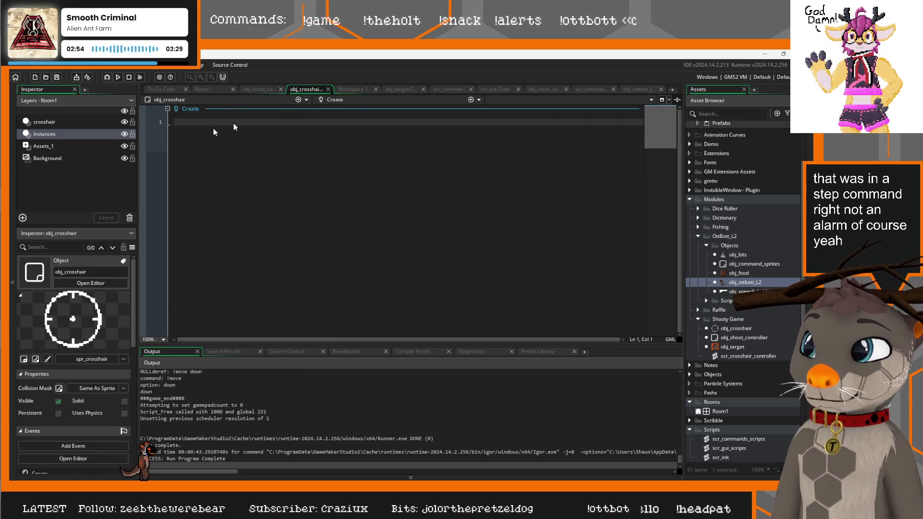
left_click(475, 102)
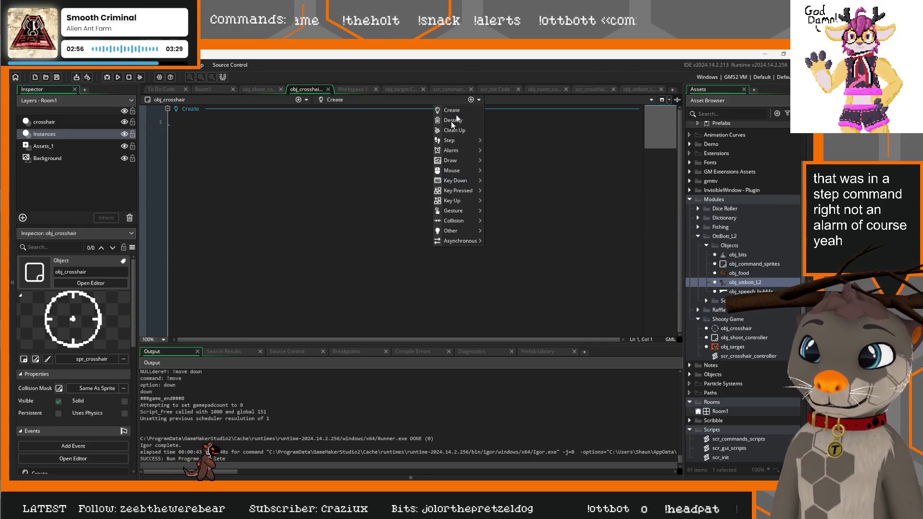
mouse_move(460, 151)
left_click(511, 151)
type("var interact_type = global.interact_queue[0].option")
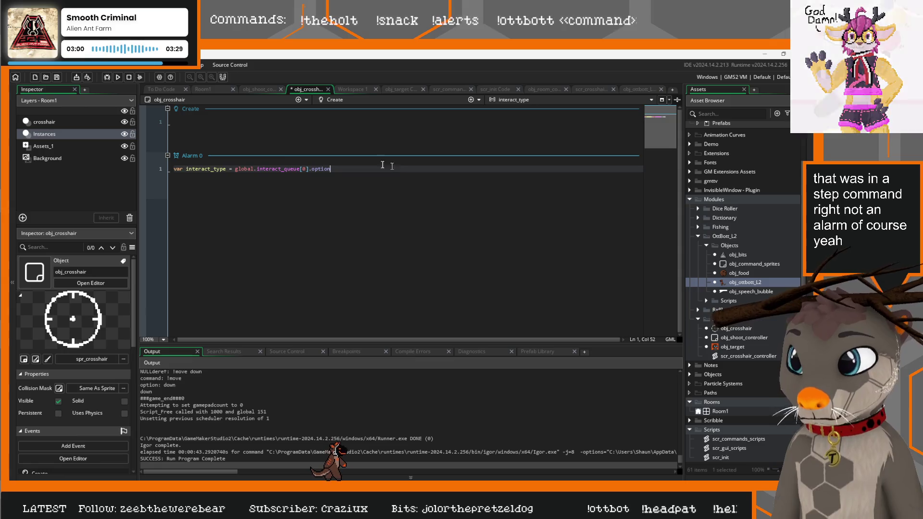
left_click(263, 89)
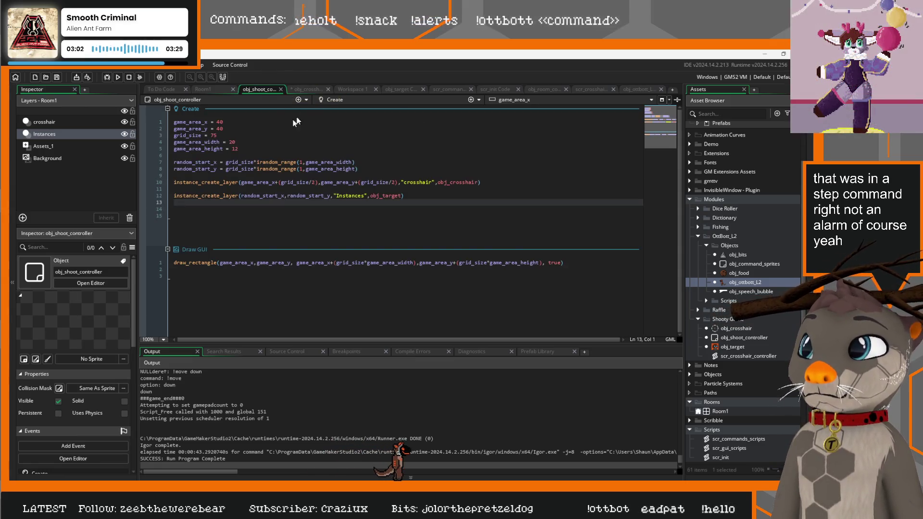
Step: Close scr_init and check the global.crosshair_queue name in scr_crosshair_controller before returning to obj_crosshair
left_click(518, 89)
left_click(535, 90)
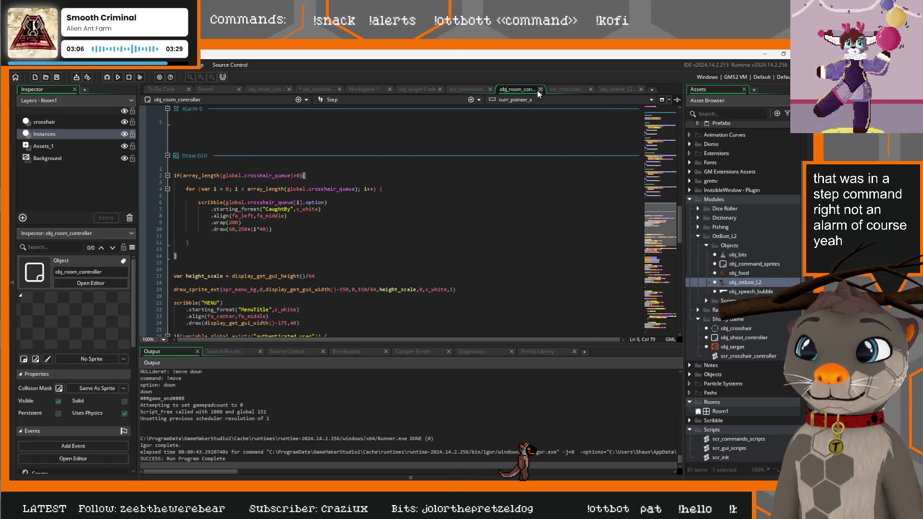
left_click(570, 90)
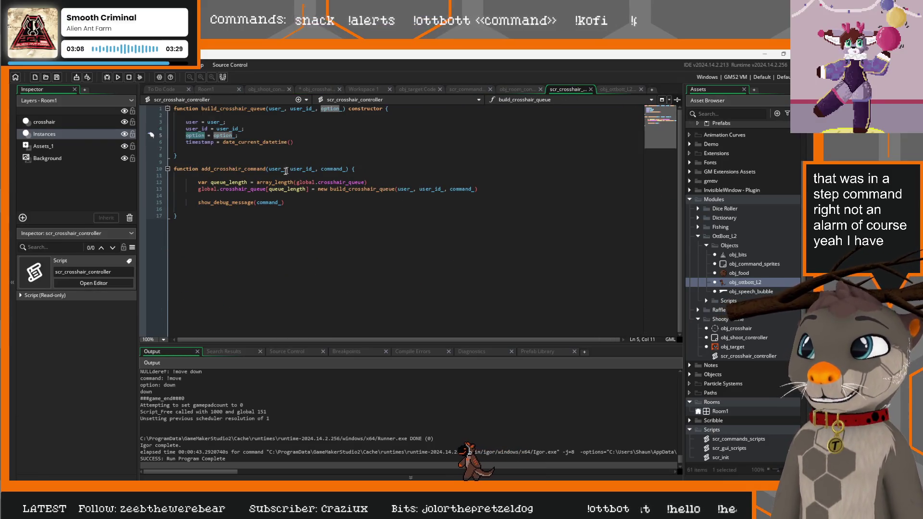
key("End")
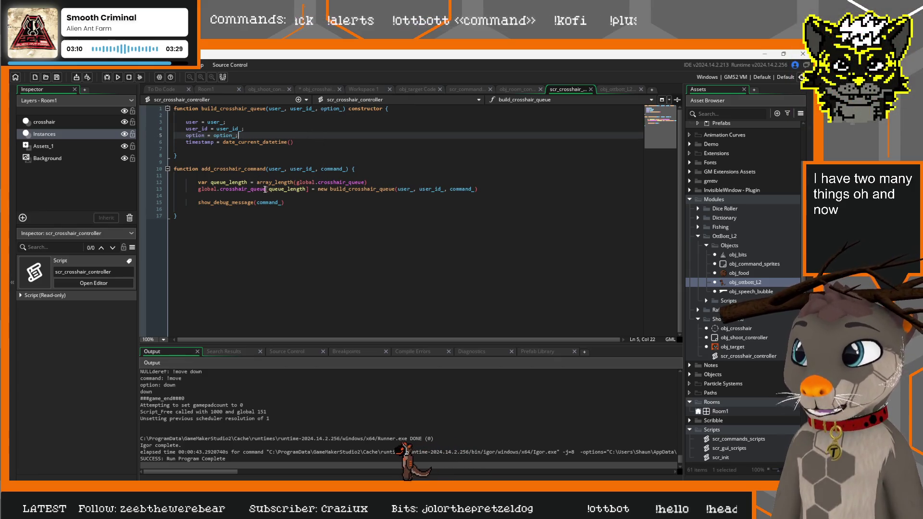
left_click(298, 188)
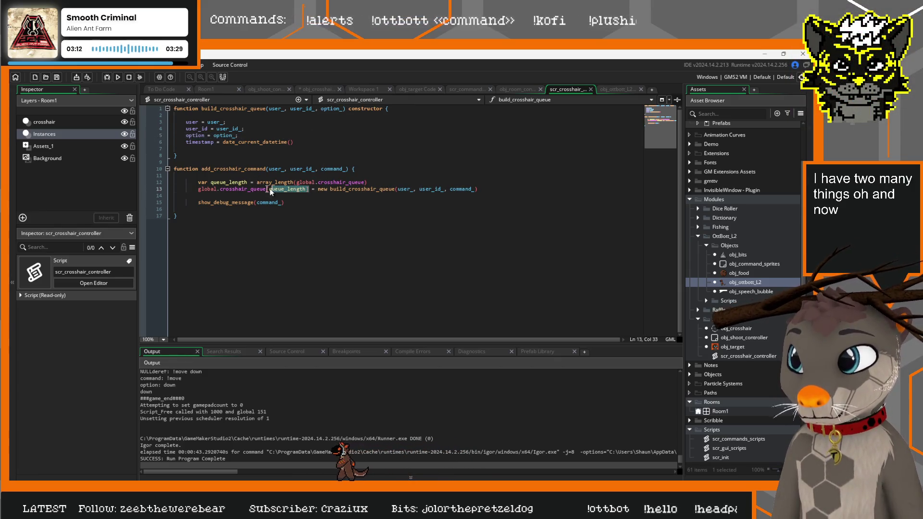
left_click(199, 190)
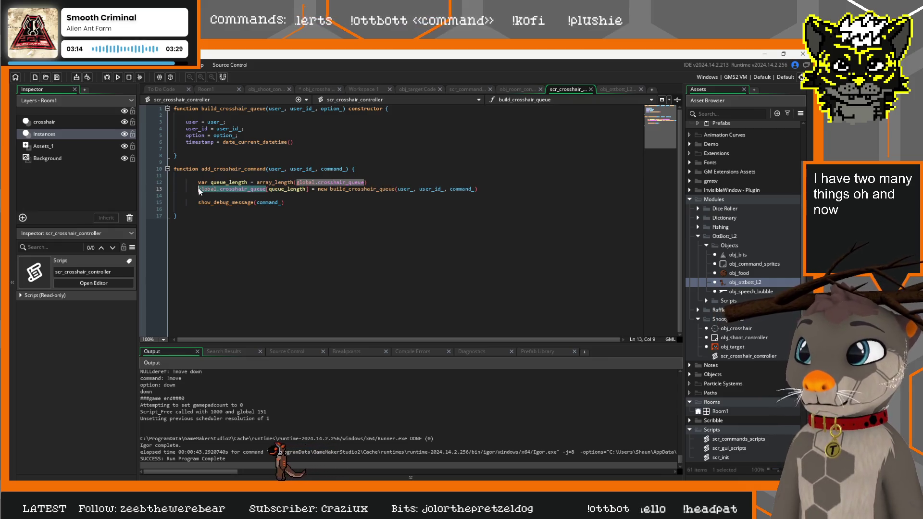
left_click(320, 89)
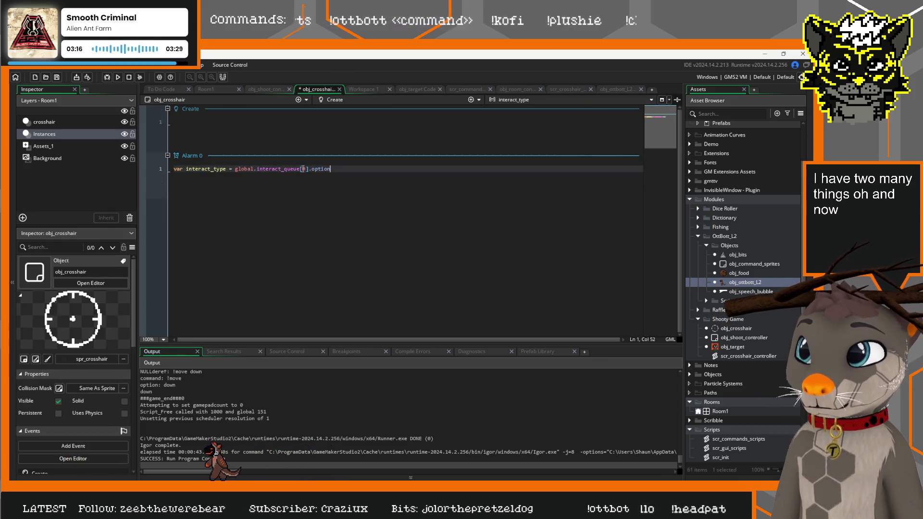
Step: Replace interact_queue with crosshair_queue in the interact_type line and add blank lines below
left_click_drag(299, 168, 283, 169)
type("global.crosshair_queue")
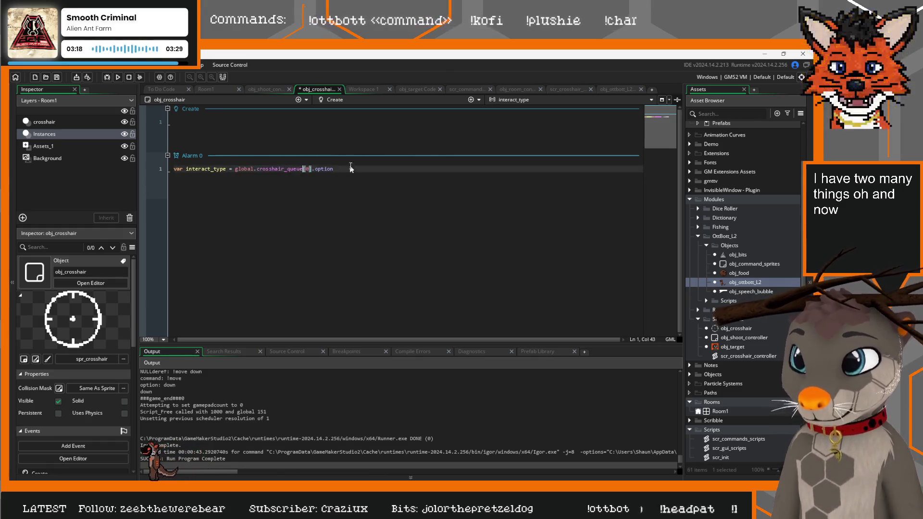
key("End")
key("Return")
key("Return")
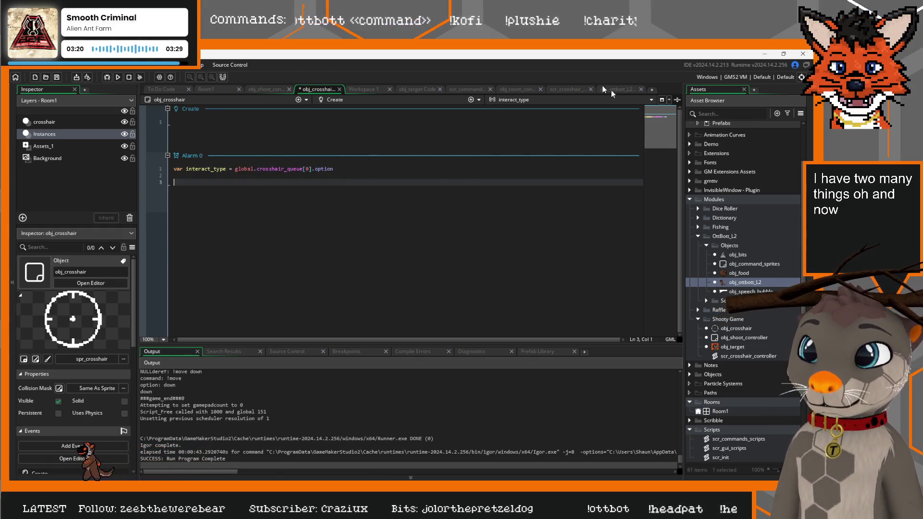
Step: Look at obj_ottbott_L2's switch statement for reference, then return to obj_crosshair's Alarm 0
left_click(620, 88)
scroll(303, 208, "down", 6)
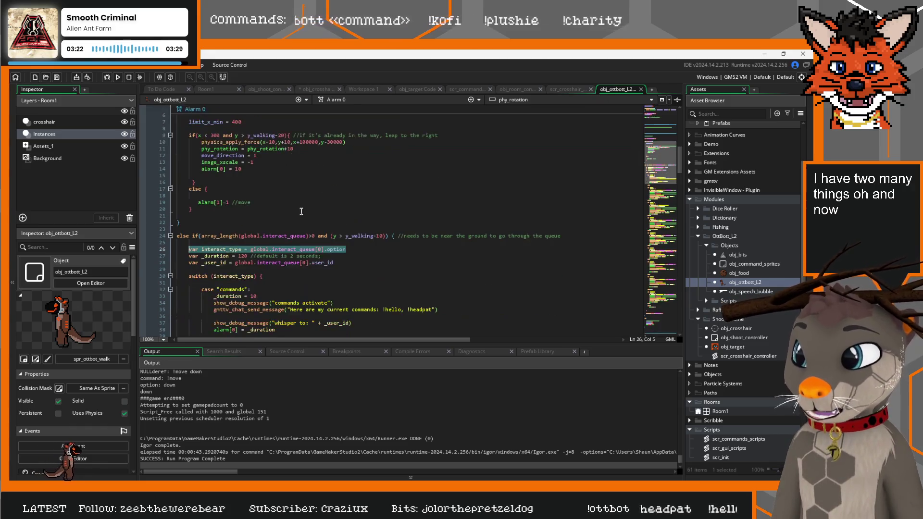
left_click(189, 236)
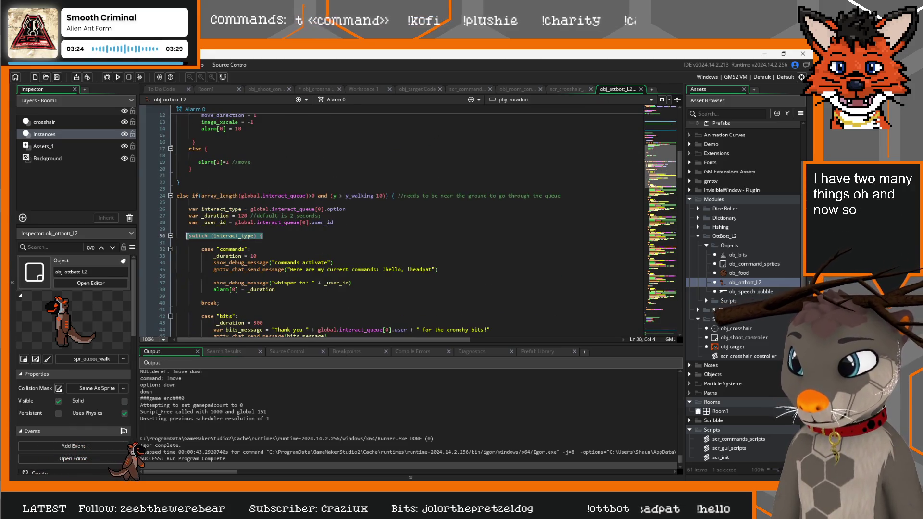
left_click(313, 90)
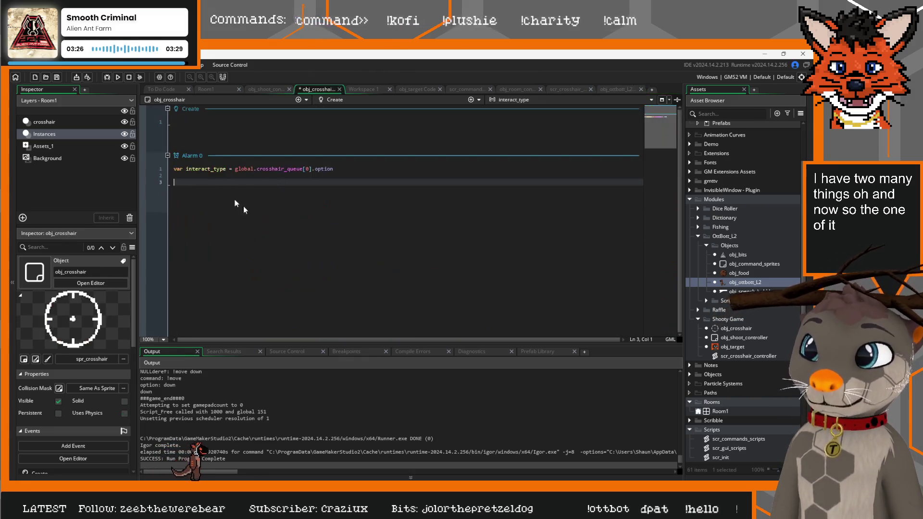
Step: Add body lines and a closing brace to the Alarm 0 switch, then view the sketch in Discord
type("switch (interact_type) {")
key("Return")
key("Return")
key("Return")
key("Return")
key("Return")
type("}")
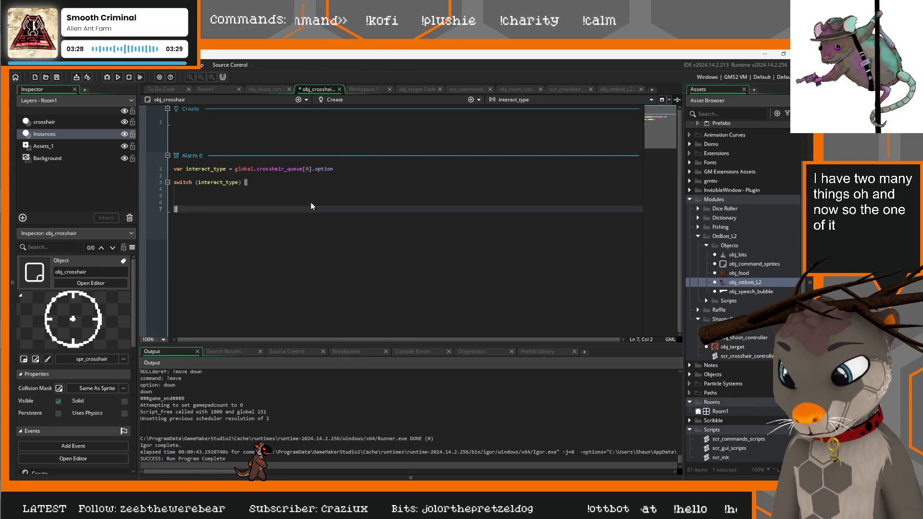
left_click(292, 185)
key("Return")
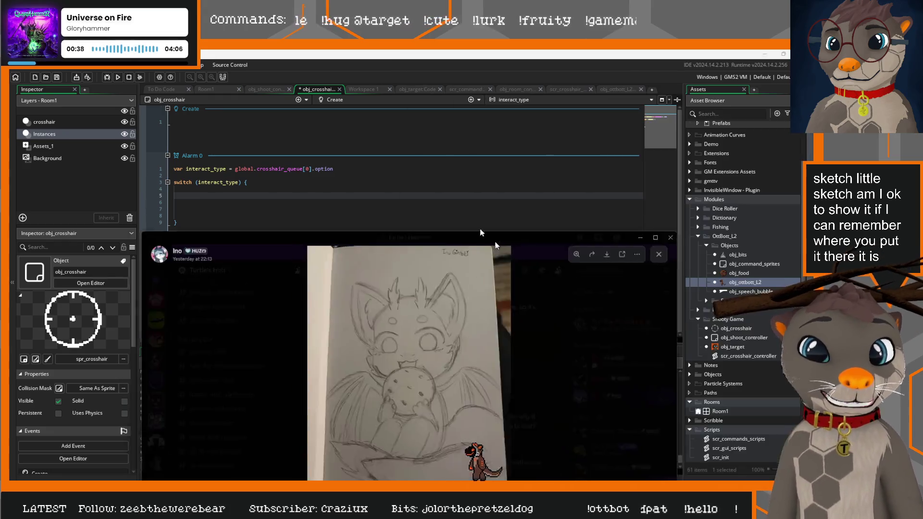
left_click(480, 229)
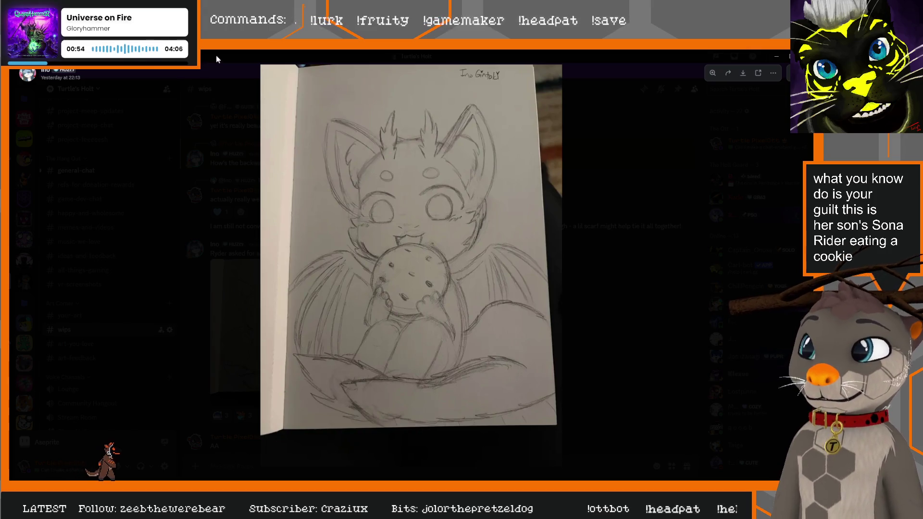
key("alt+Tab")
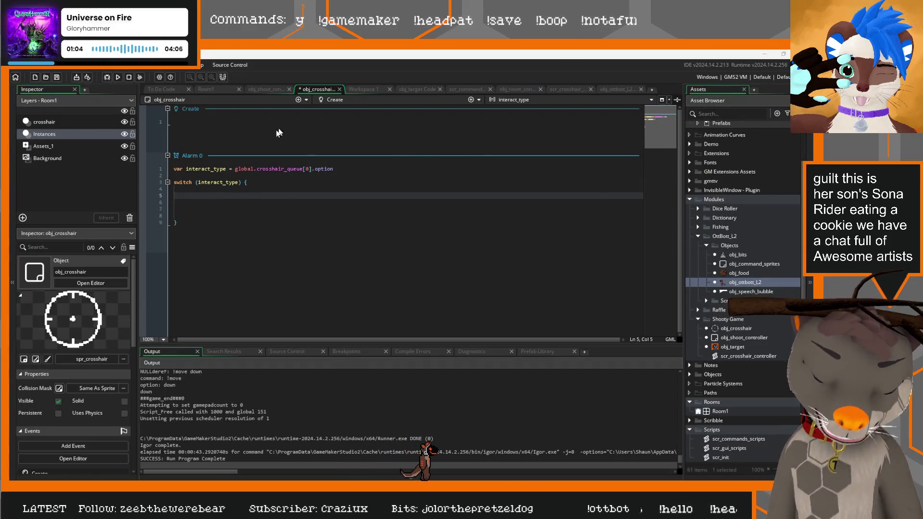
Step: Write the up, down, left and right case lines by copying and editing the first case
type("case \"")
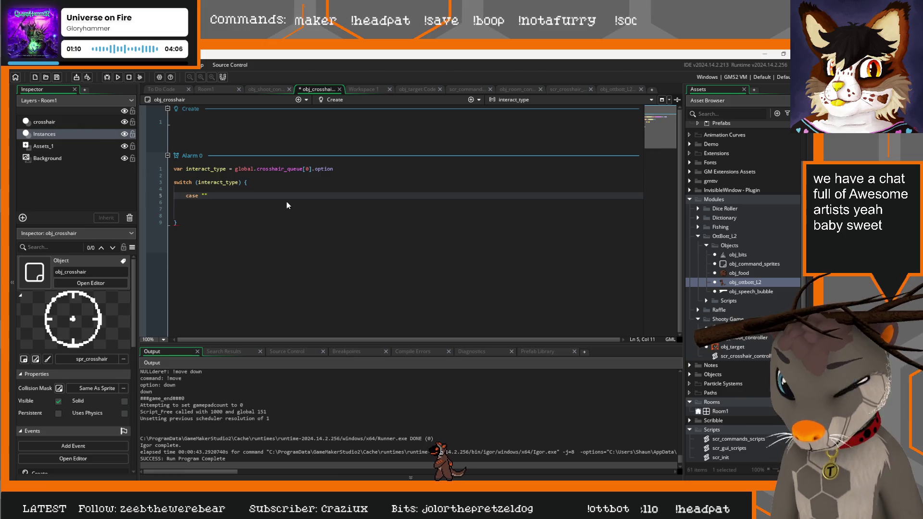
type("up")
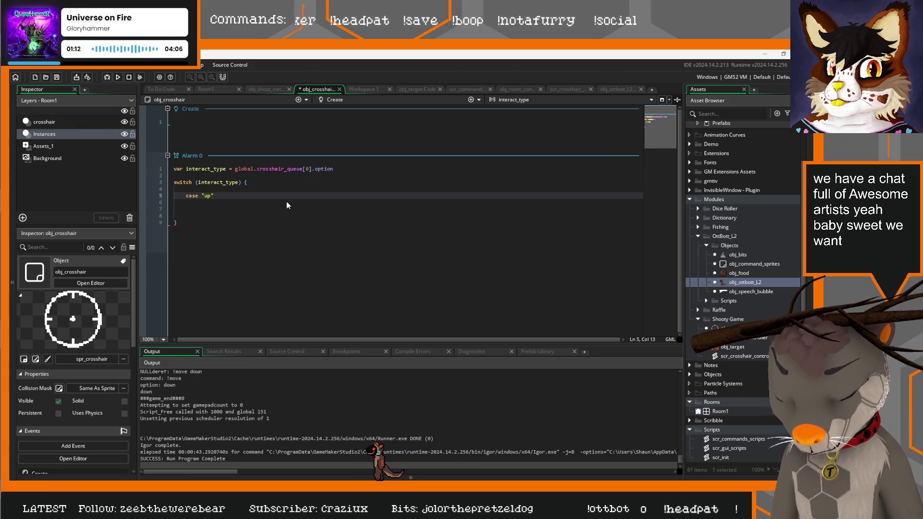
key("Return")
key("Return")
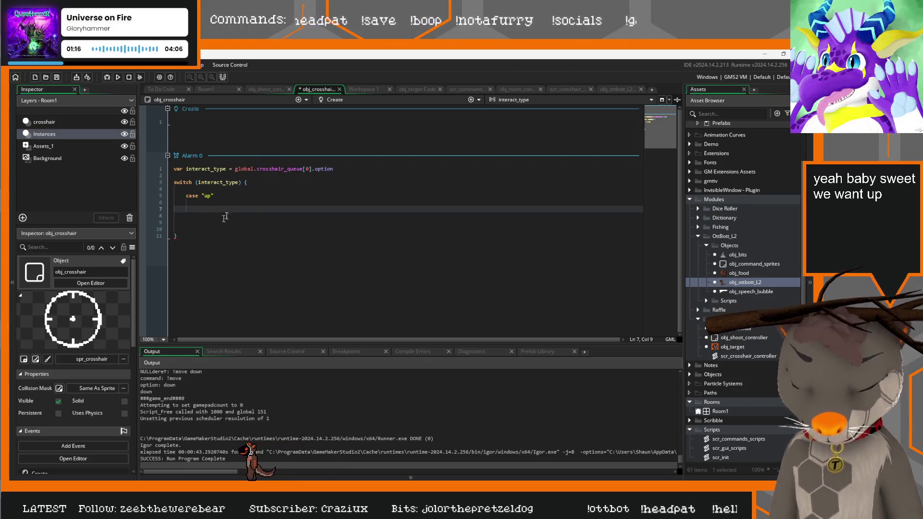
left_click_drag(216, 196, 166, 197)
key("ctrl+c")
left_click(174, 203)
key("ctrl+v")
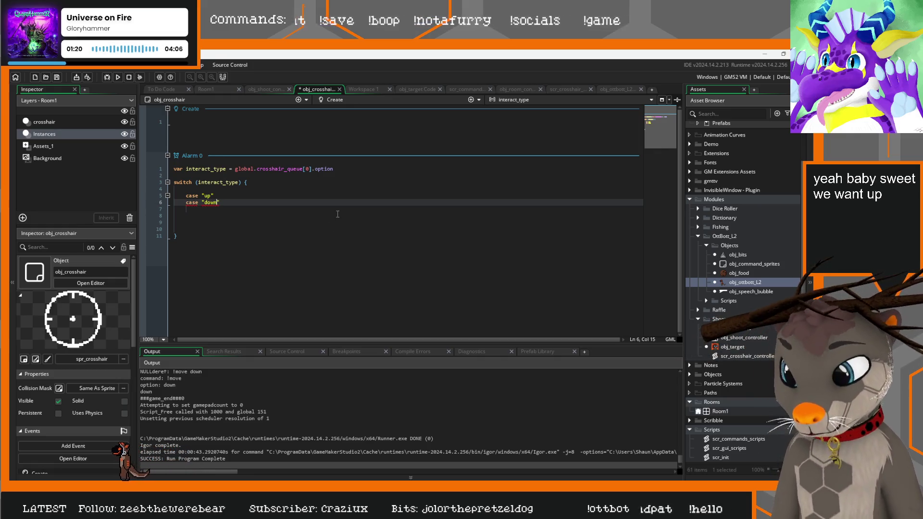
key("Down")
type("case \"up")
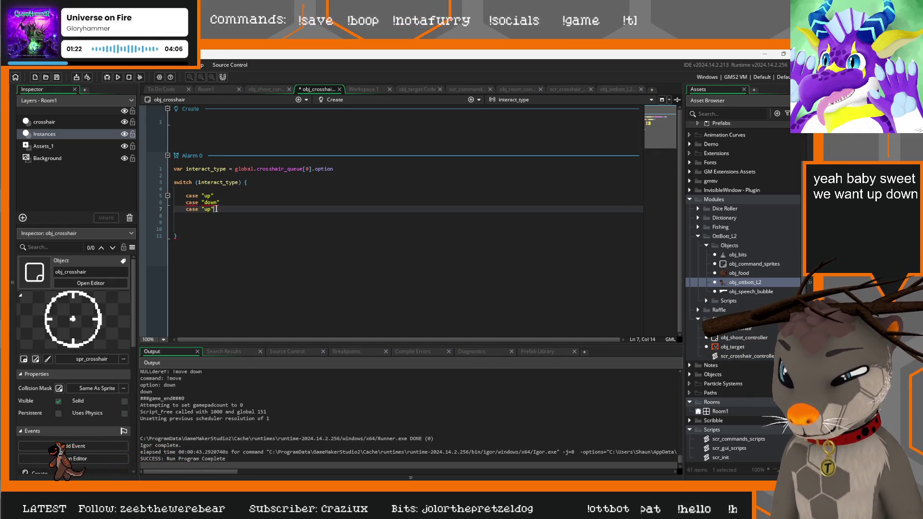
key("BackSpace")
key("BackSpace")
type("left")
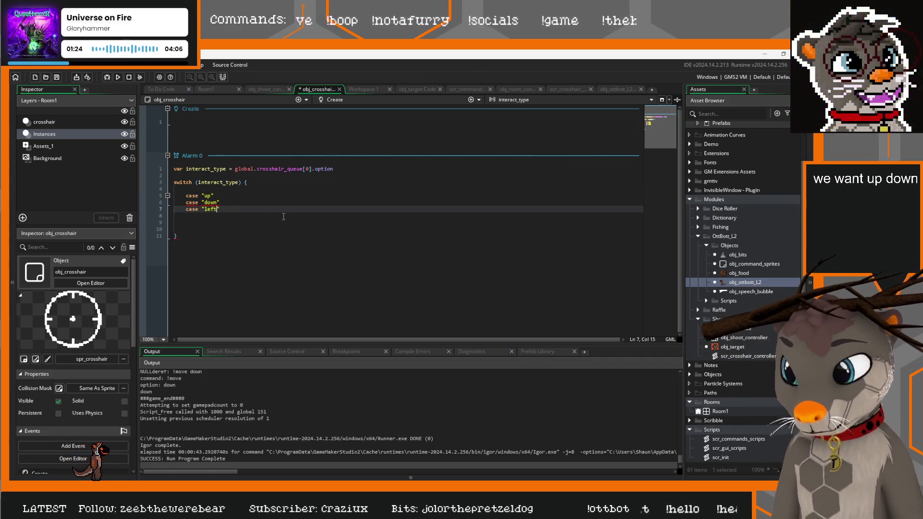
left_click(175, 216)
key("Left")
key("shift+Left")
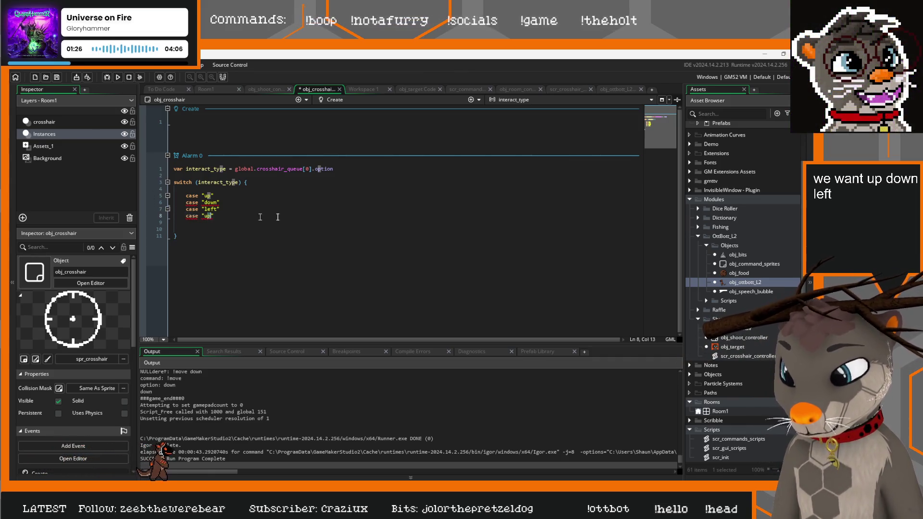
type("right")
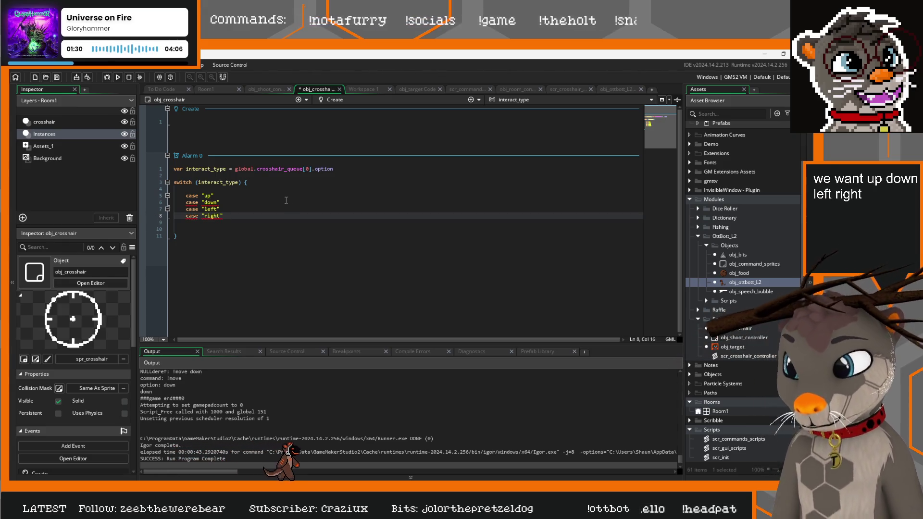
Step: End each case with break; and open an empty body line under the up case
left_click(266, 182)
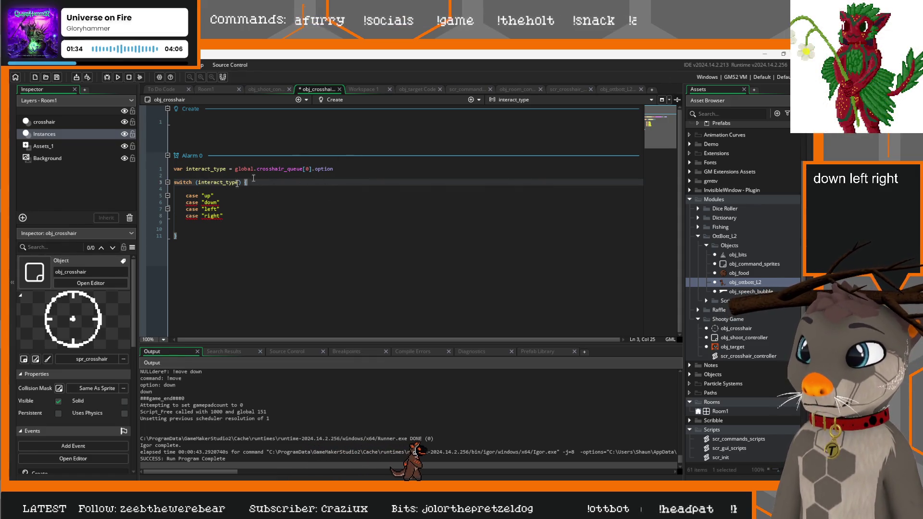
left_click(226, 192)
key("Return")
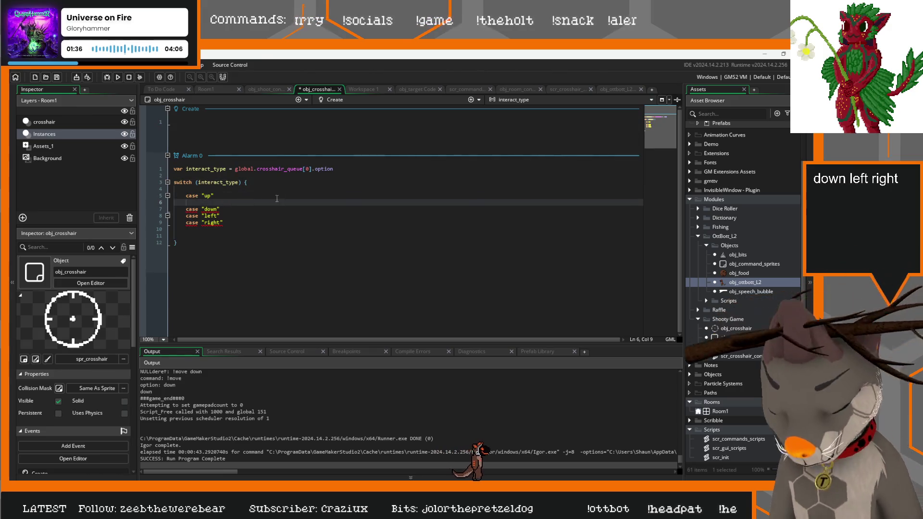
type("break;")
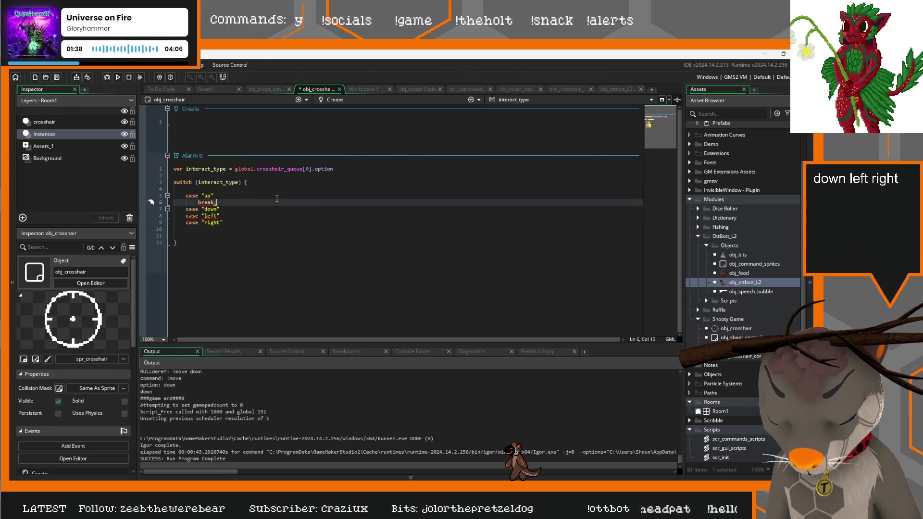
key("shift+Home")
left_click(259, 209)
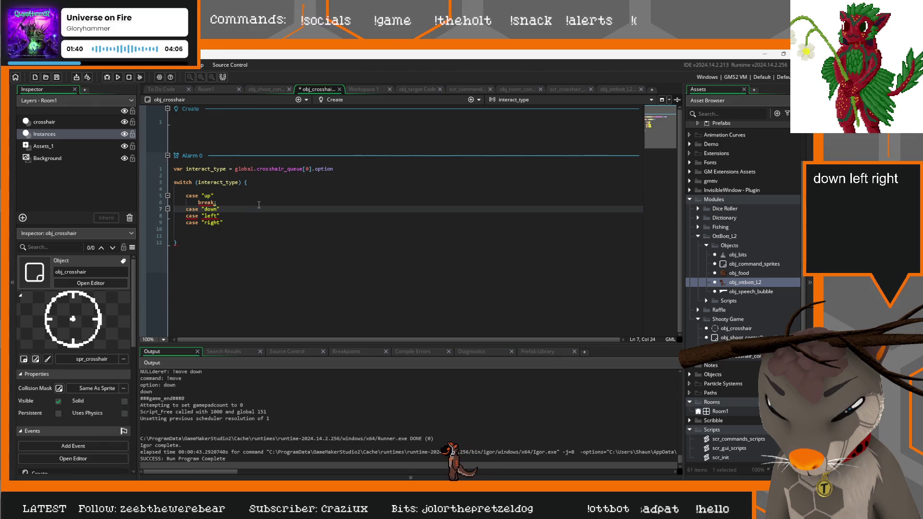
key("Return")
key("ctrl+v")
left_click(265, 225)
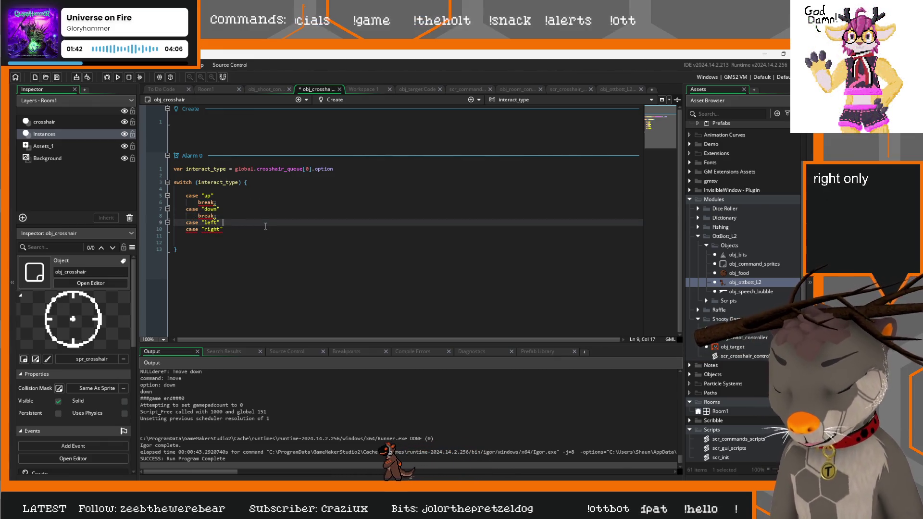
key("Return")
key("ctrl+v")
left_click(273, 236)
key("Return")
key("ctrl+v")
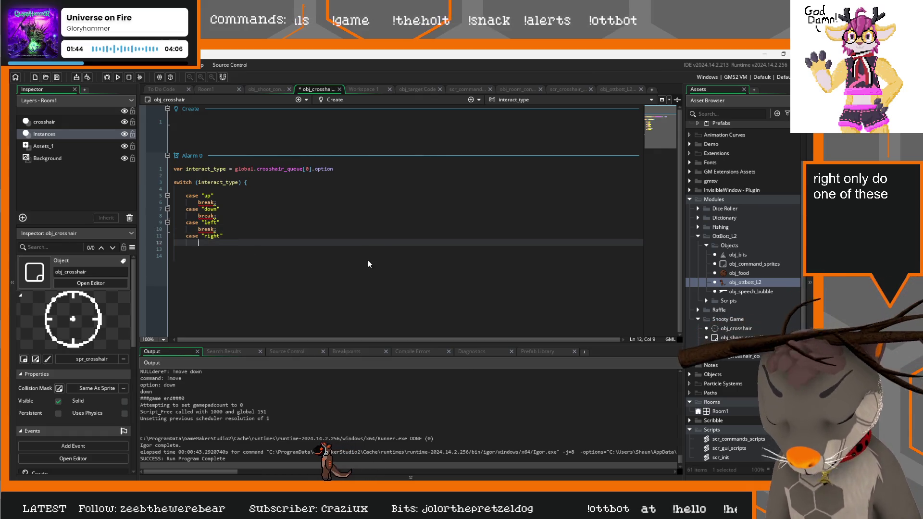
type("break;")
left_click(225, 195)
key("Return")
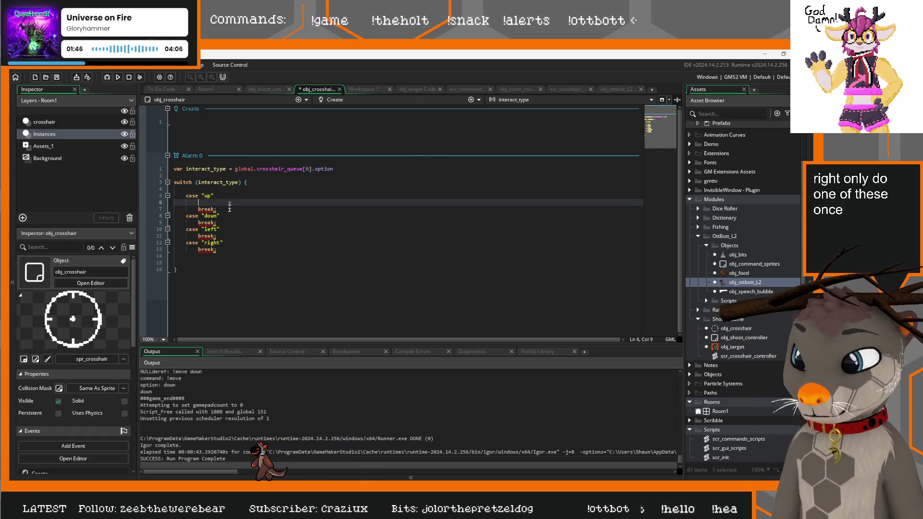
Step: Insert an empty body line under the "down", "left" and "right" cases
left_click(229, 216)
key("Return")
left_click(228, 236)
key("Return")
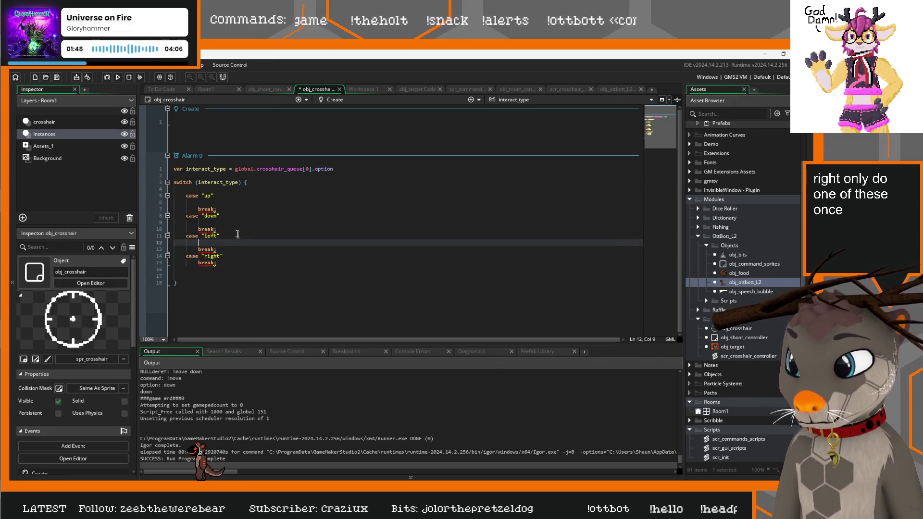
left_click(223, 255)
key("Return")
Step: Outdent the break lines under all four cases with Shift+Tab
left_click(215, 269)
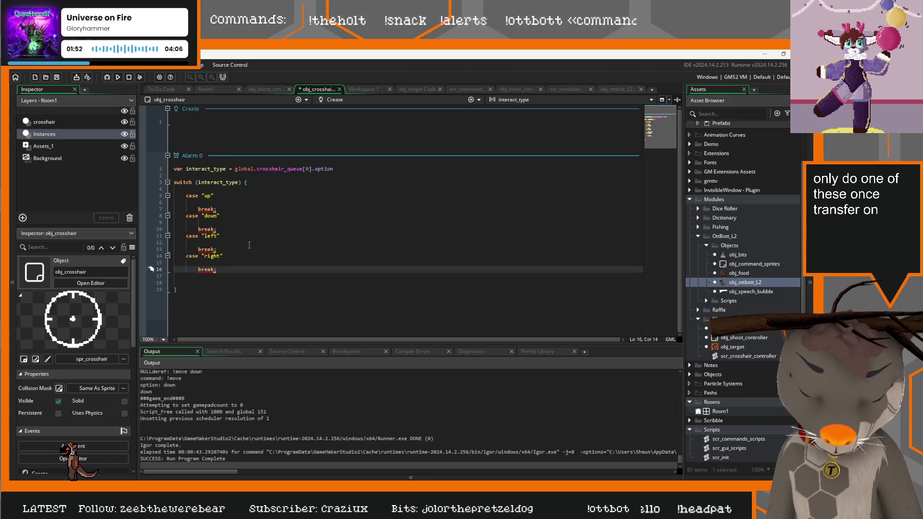
key("shift+Tab")
left_click(214, 249)
key("shift+Tab")
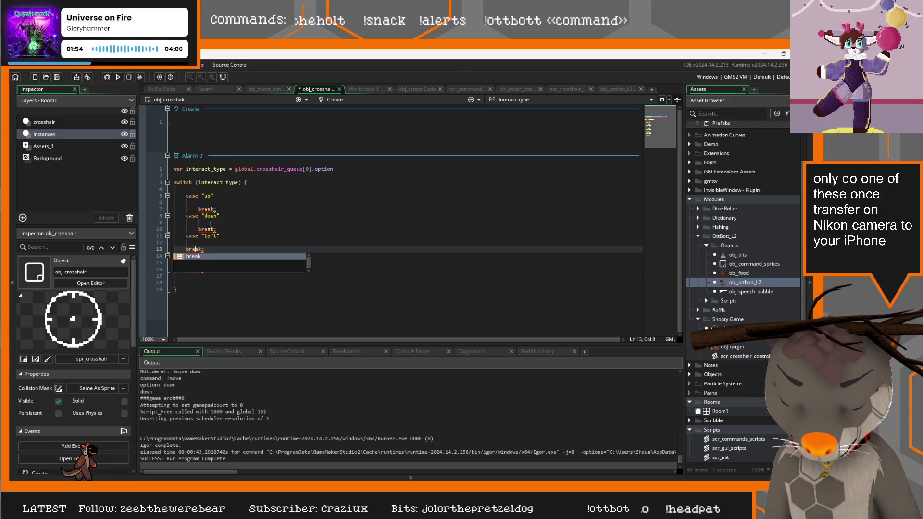
left_click(212, 230)
key("shift+Tab")
left_click(207, 210)
key("shift+Tab")
Step: Add a colon after each case label, trimming trailing spaces after case "down"
left_click(235, 196)
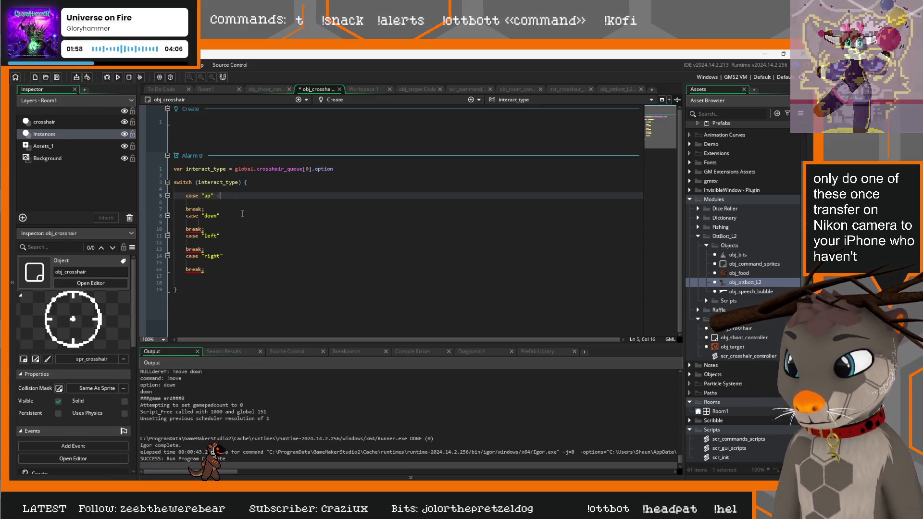
left_click(290, 216)
key("BackSpace")
key("BackSpace")
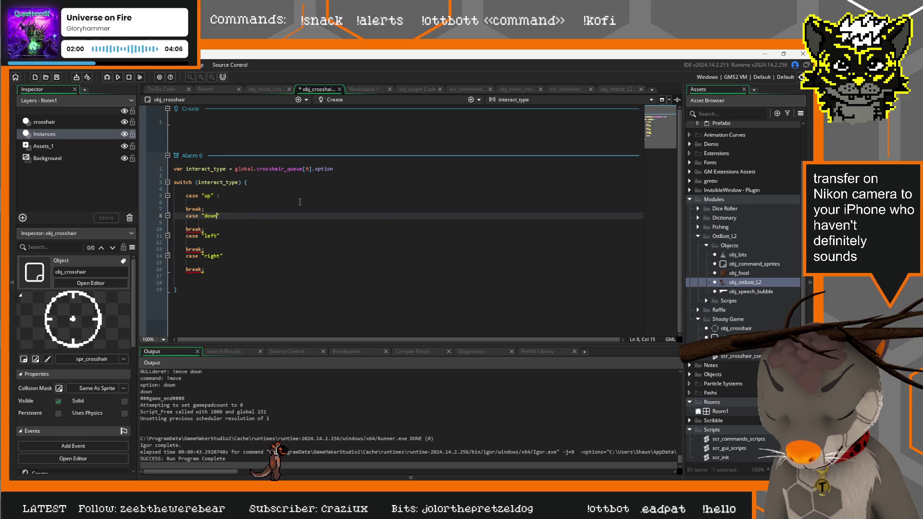
type("\" :")
key("Down")
key("Down")
key("Down")
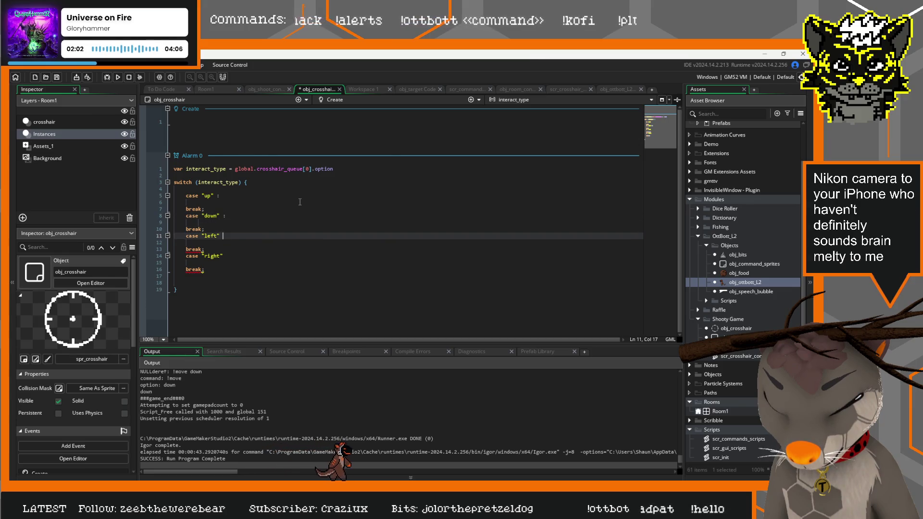
key("Down")
key("Down")
key("Down")
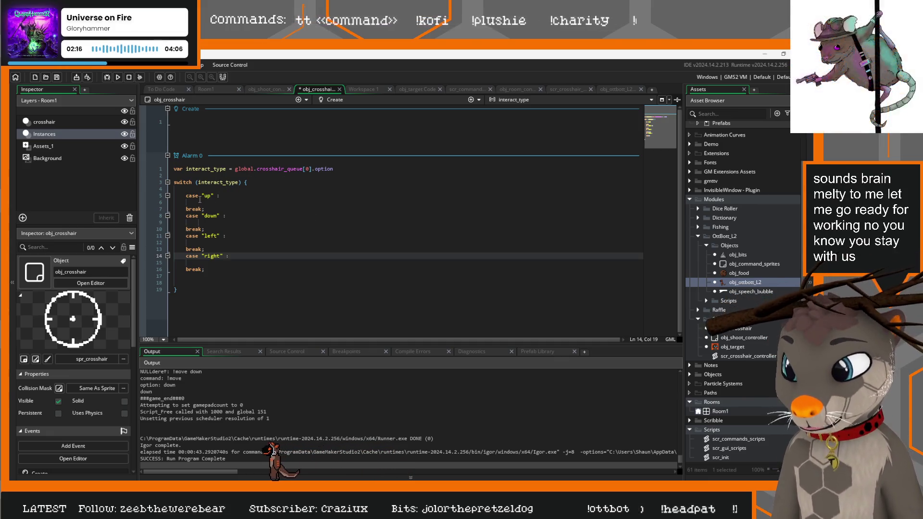
Step: Begin a y = y- movement line under case "up"
left_click(317, 202)
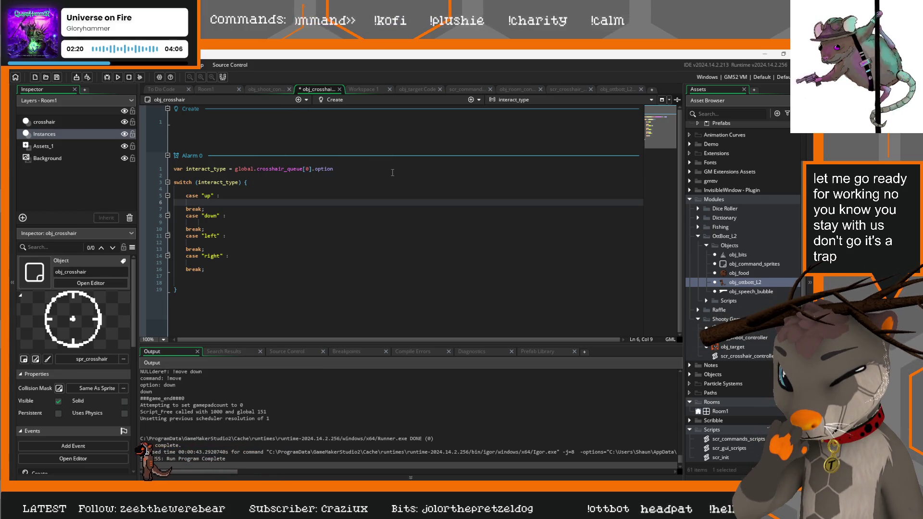
type("y = y")
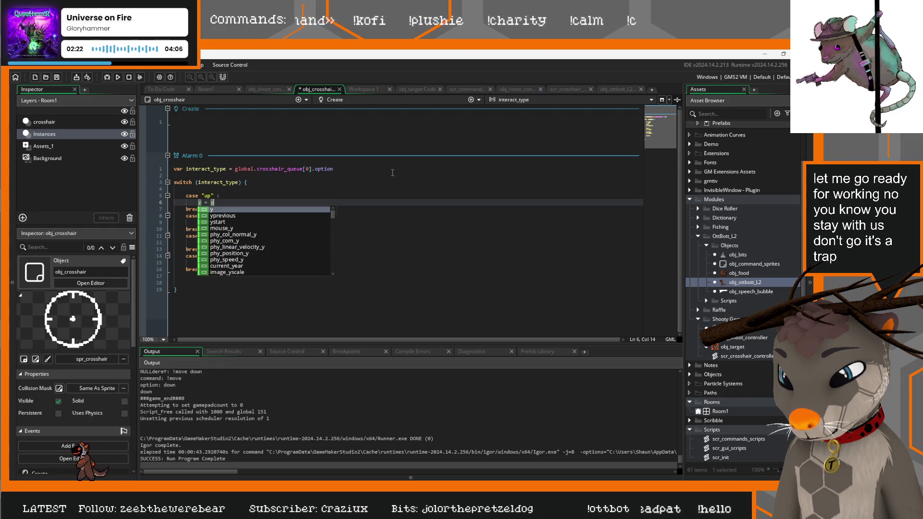
type("-")
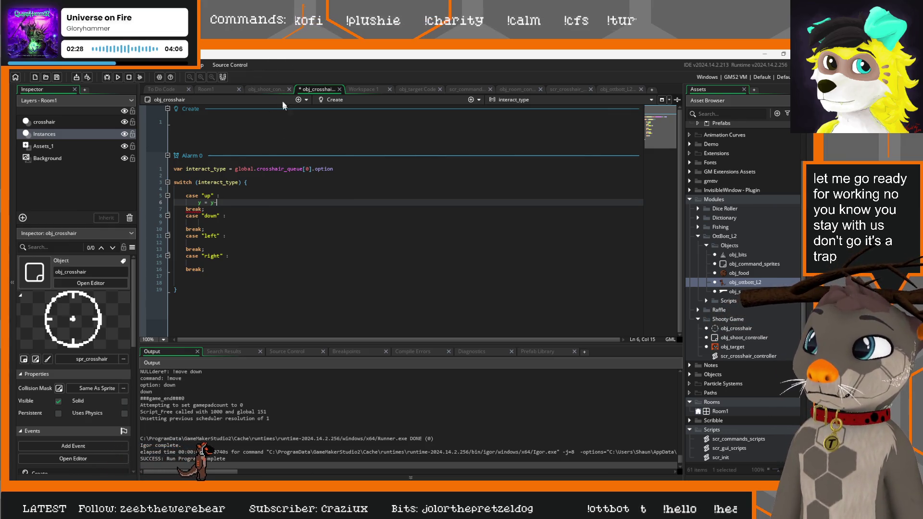
left_click(265, 91)
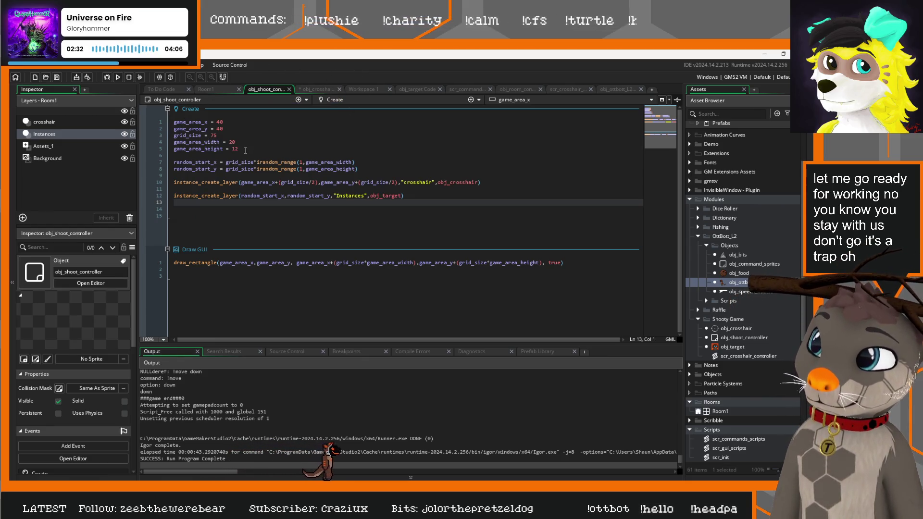
Step: Copy obj_shoot_controller's five game-area and grid_size lines into obj_crosshair's Create event
left_click_drag(245, 150, 226, 122)
left_click(254, 128)
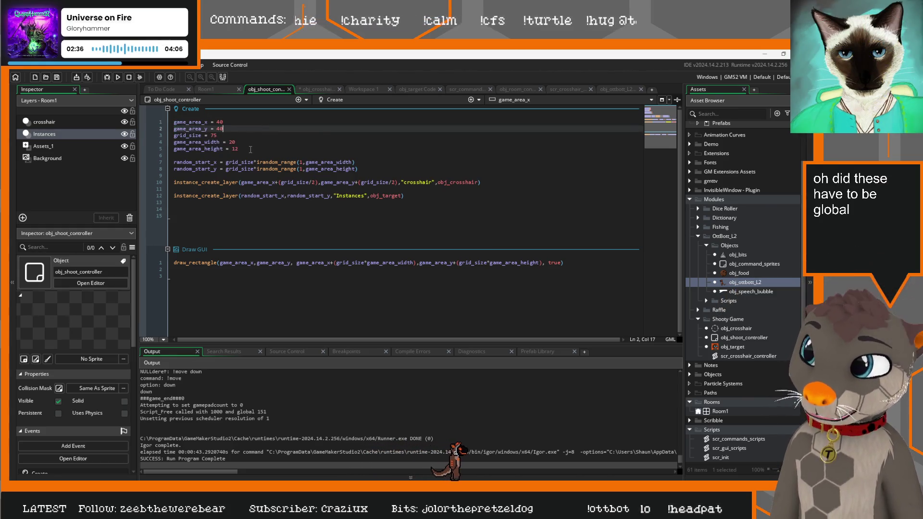
left_click_drag(243, 149, 172, 121)
key("ctrl+c")
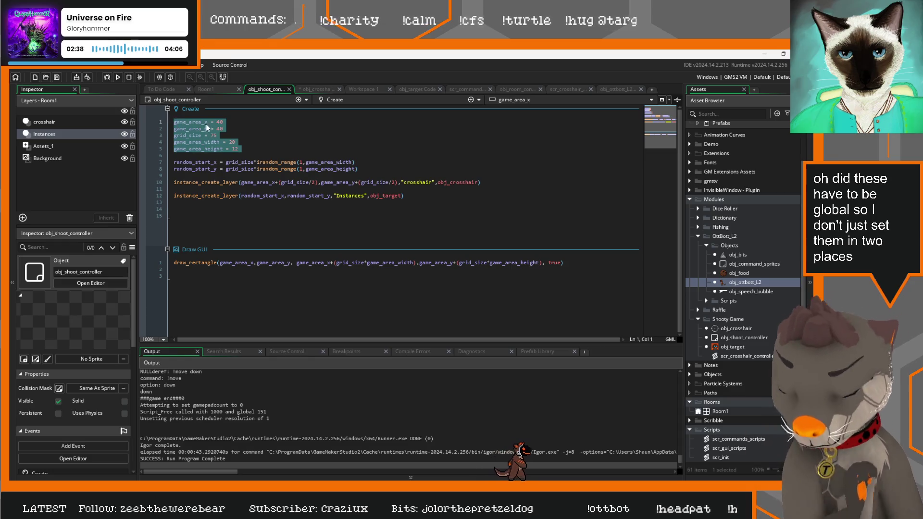
left_click(318, 89)
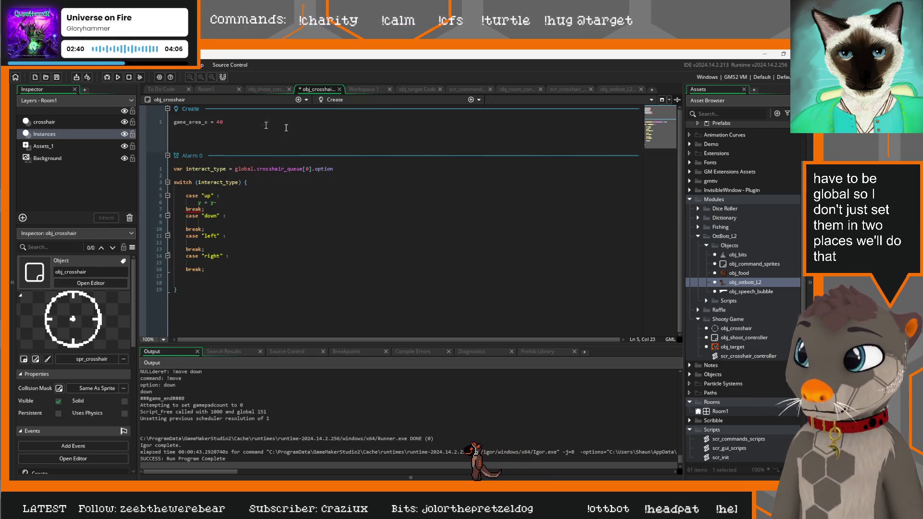
key("ctrl+v")
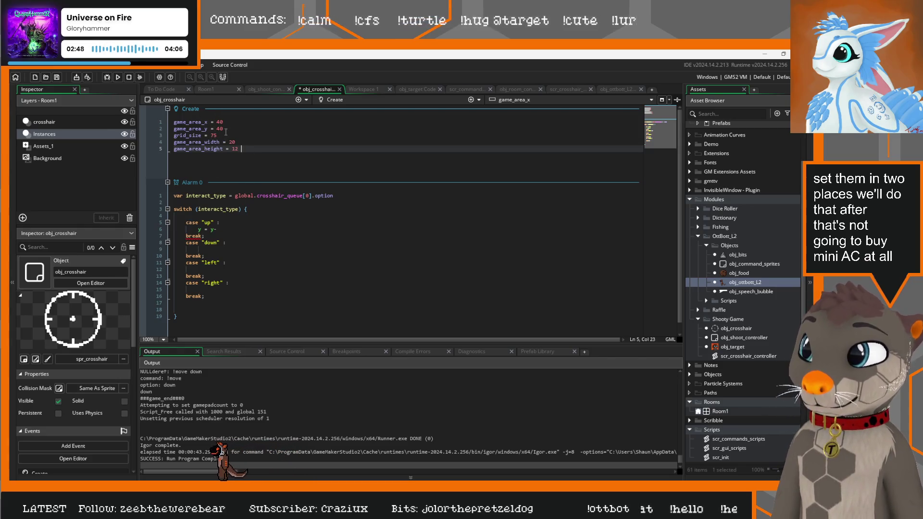
Step: Copy the up movement line under case "down" and change its minus to plus
left_click_drag(218, 135, 176, 135)
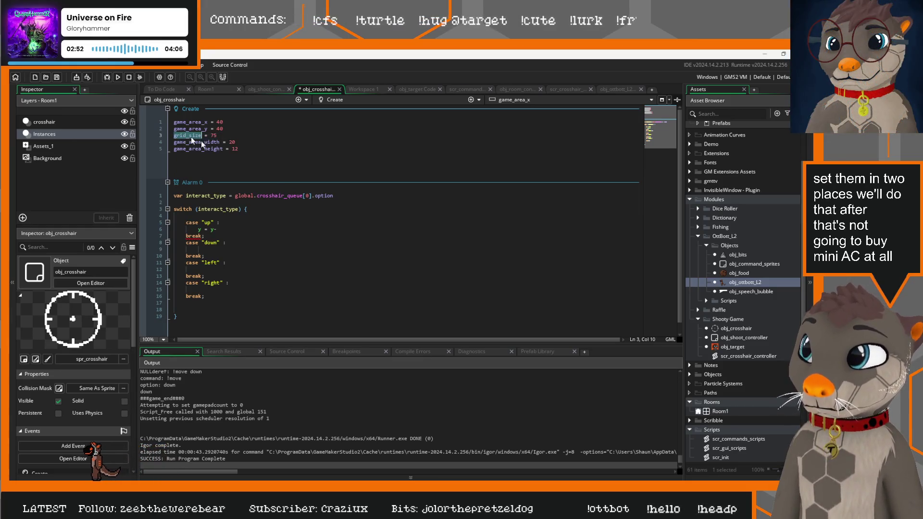
left_click(227, 229)
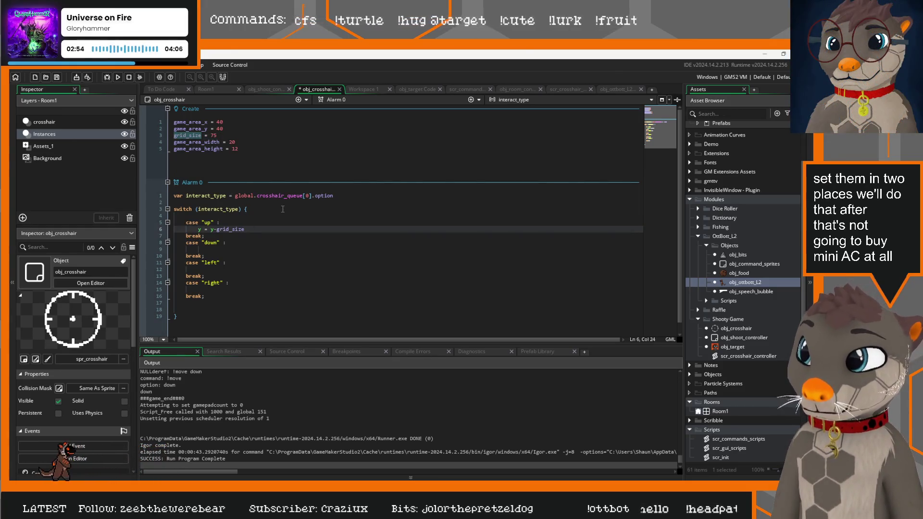
left_click_drag(251, 230, 211, 230)
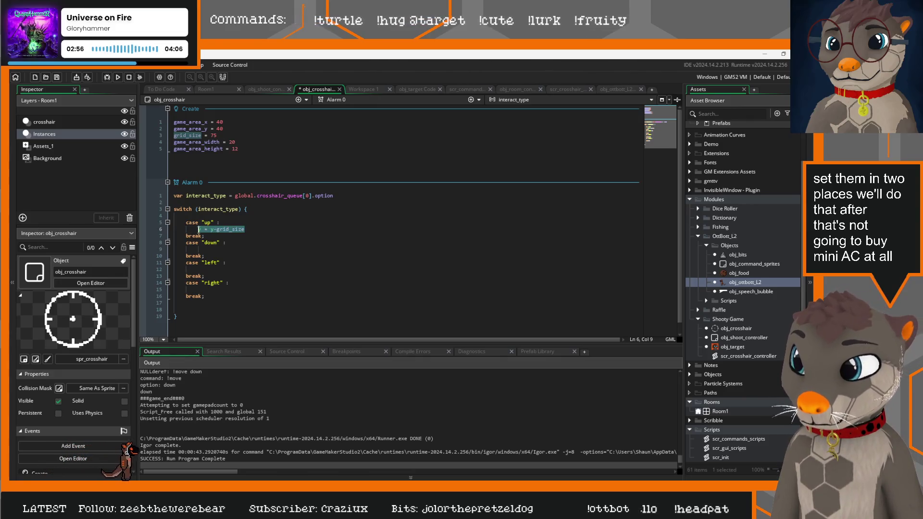
left_click(215, 249)
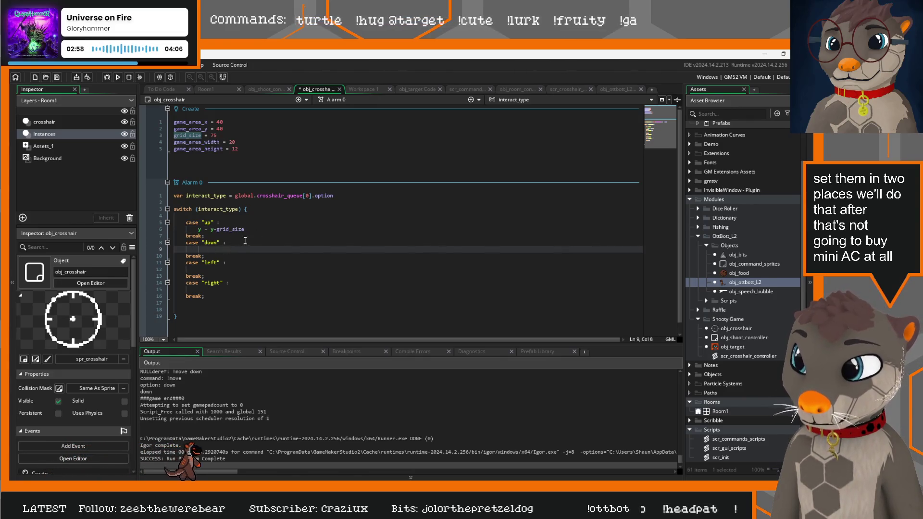
type("y = y-grid_size")
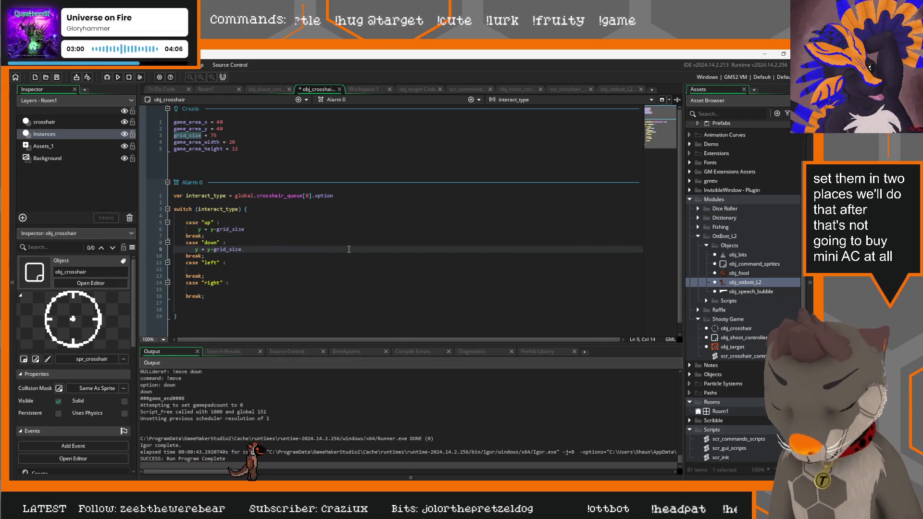
key("BackSpace")
type("+")
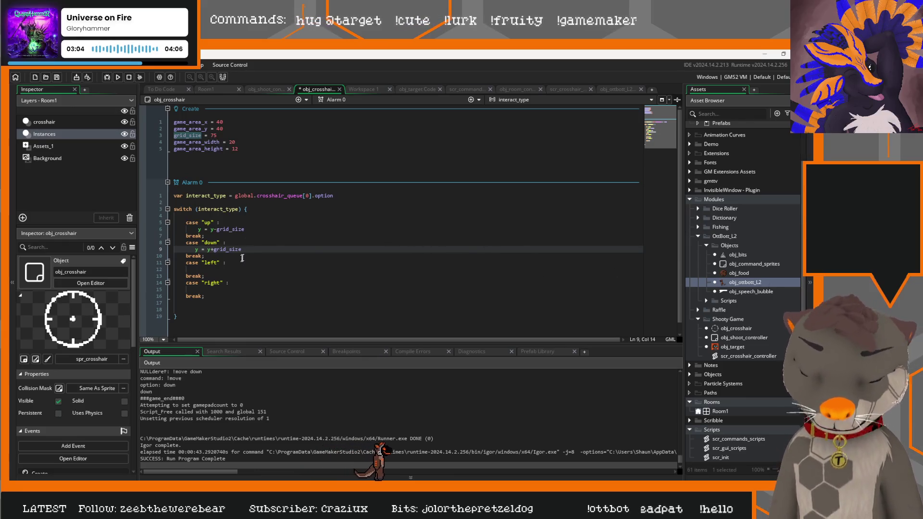
key("Left")
key("Left")
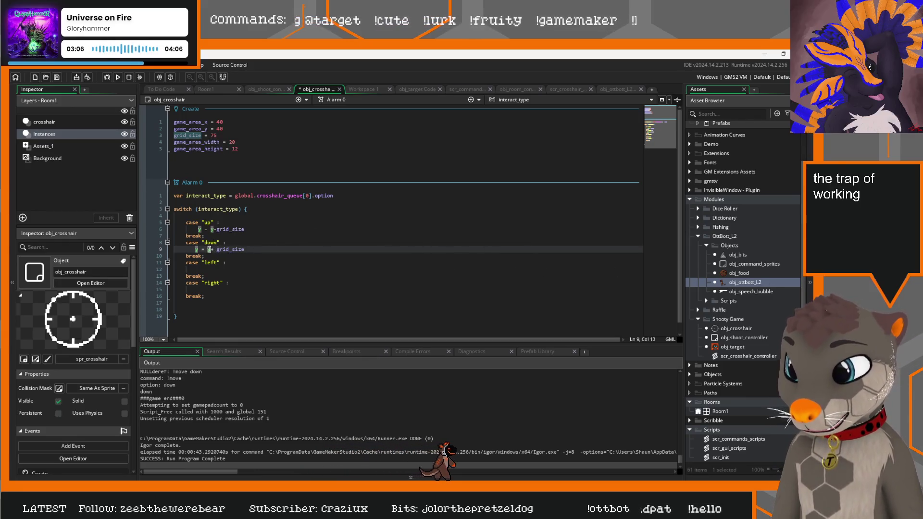
type("-")
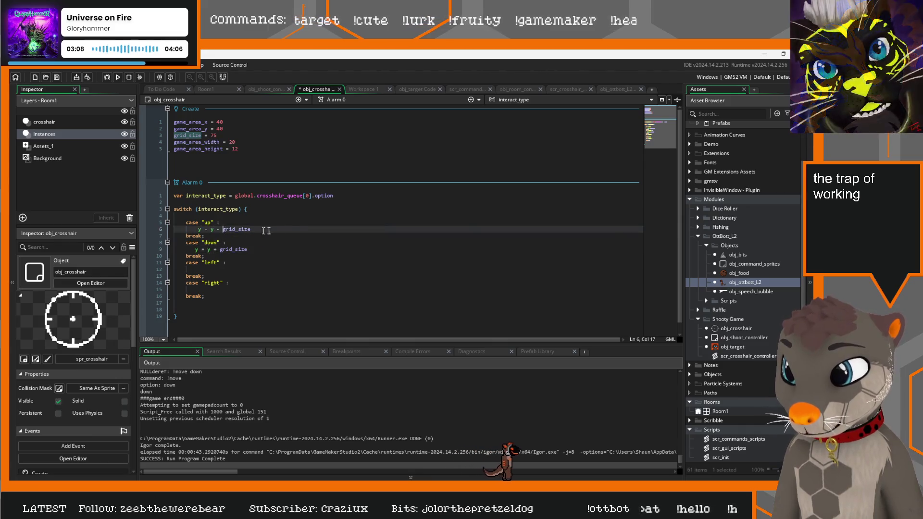
Step: Create the x movement line under case "right" from the down line
left_click_drag(249, 249, 167, 249)
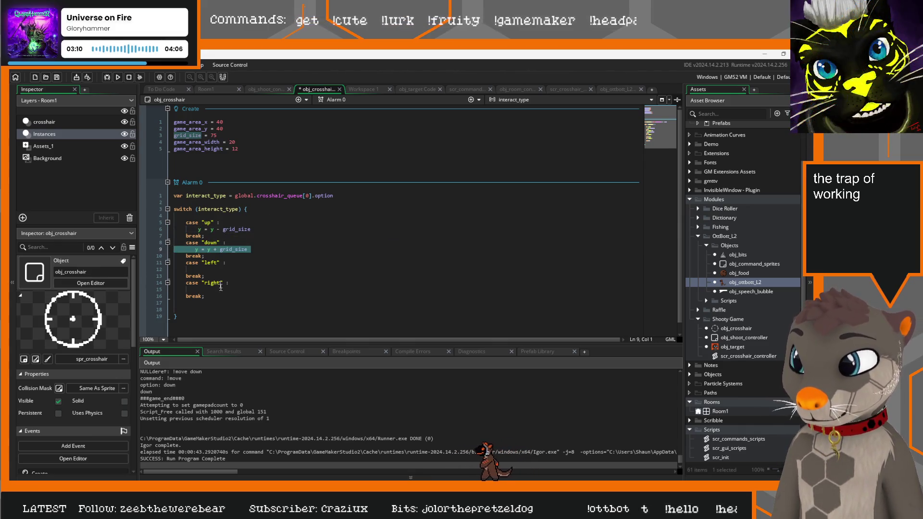
left_click(192, 289)
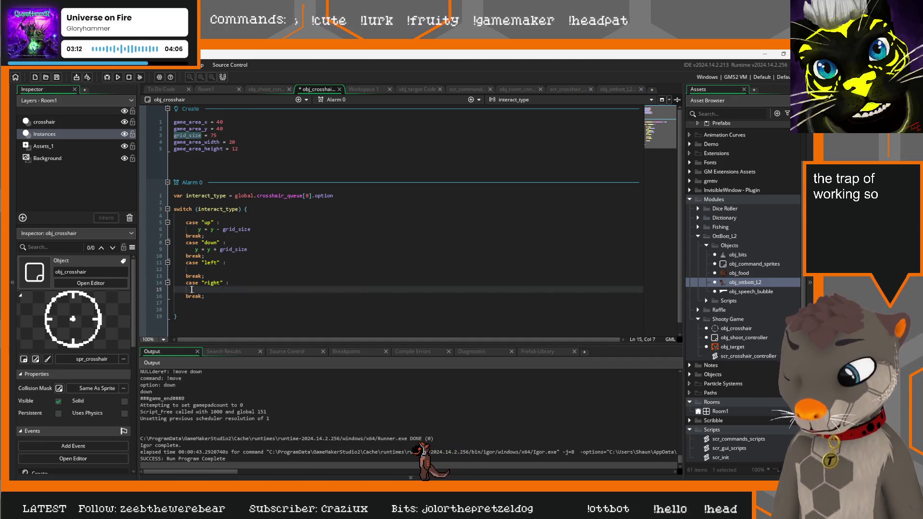
key("BackSpace")
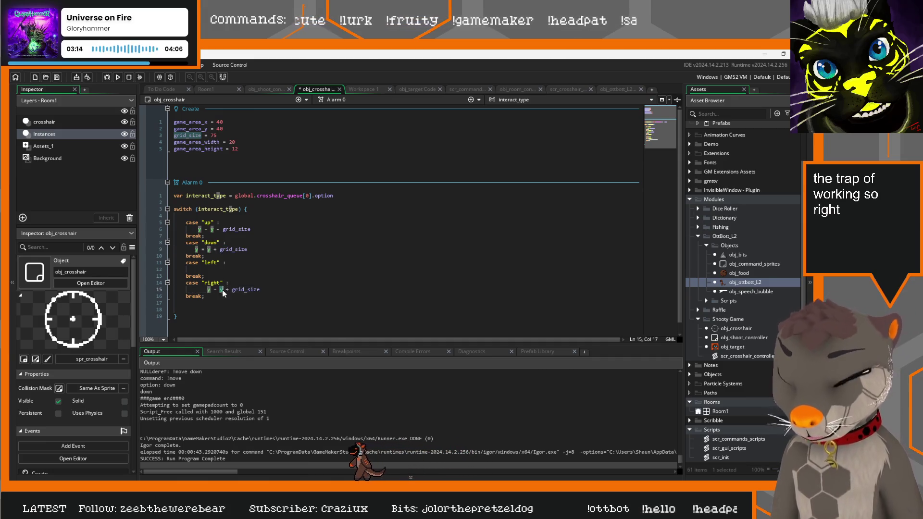
type("x")
key("Left")
key("Left")
key("Left")
key("BackSpace")
type("x")
key("Escape")
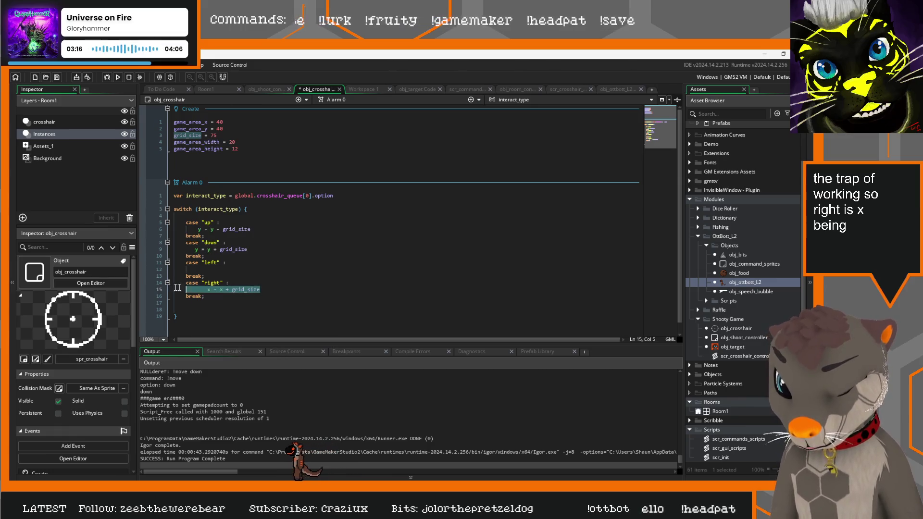
Step: Paste the movement line under case "left" and dedent the left, right and up lines
left_click(175, 270)
key("ctrl+v")
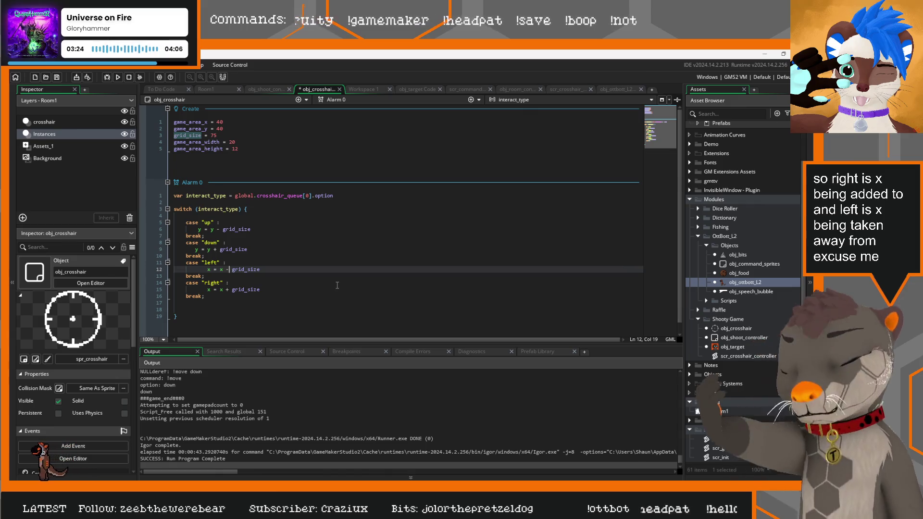
key("shift+Tab")
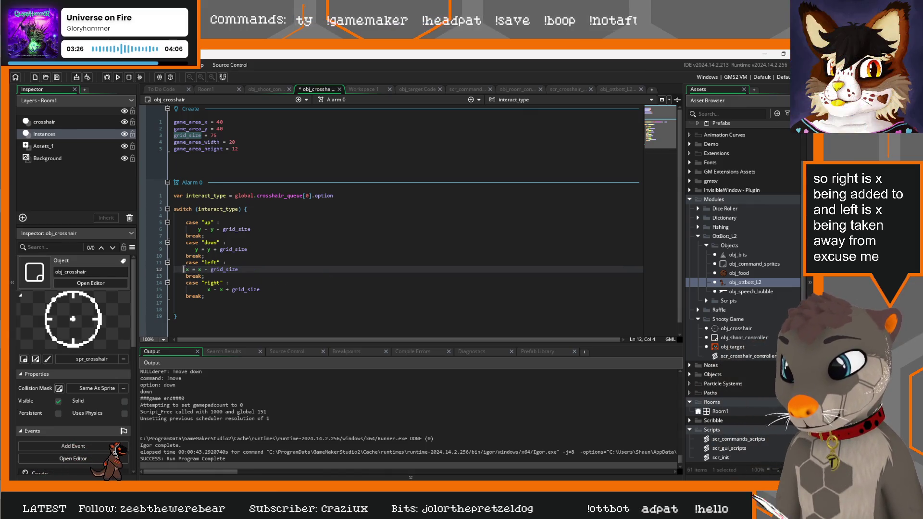
left_click(200, 289)
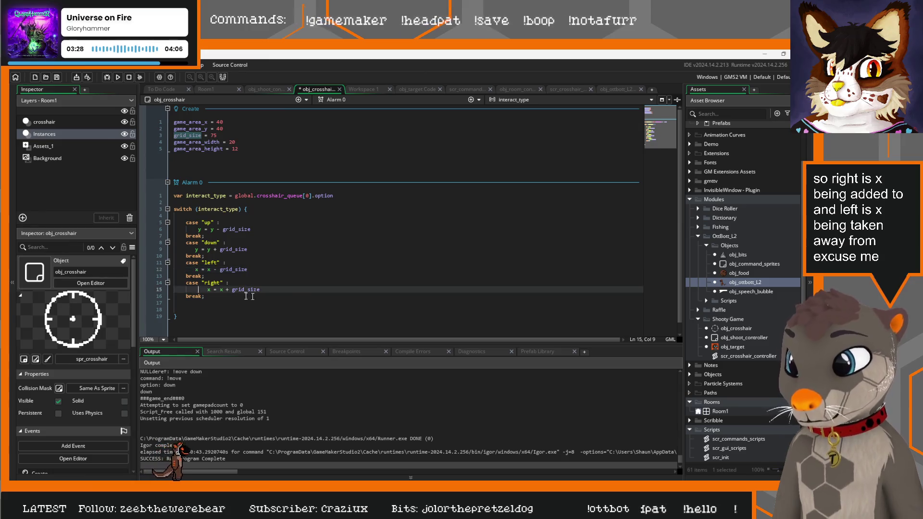
key("shift+Tab")
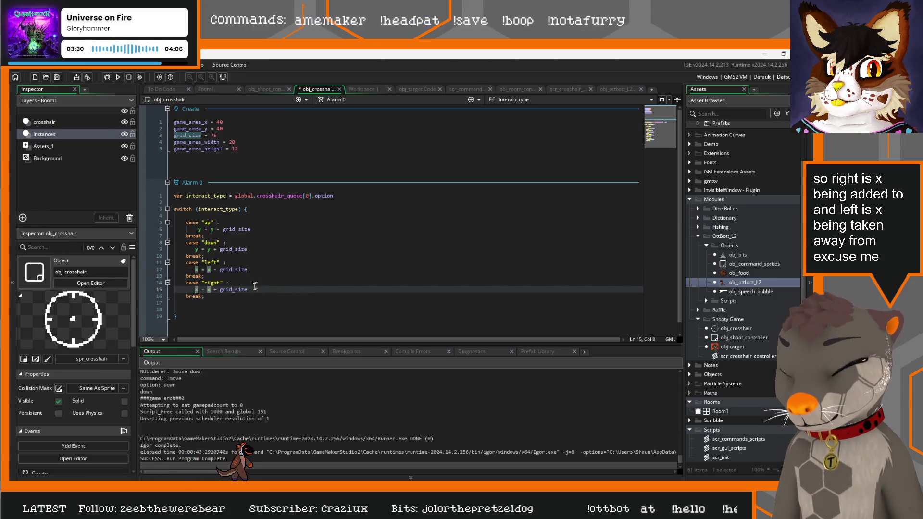
left_click(197, 229)
key("shift+Tab")
Step: Add blank lines below the switch block
left_click(306, 240)
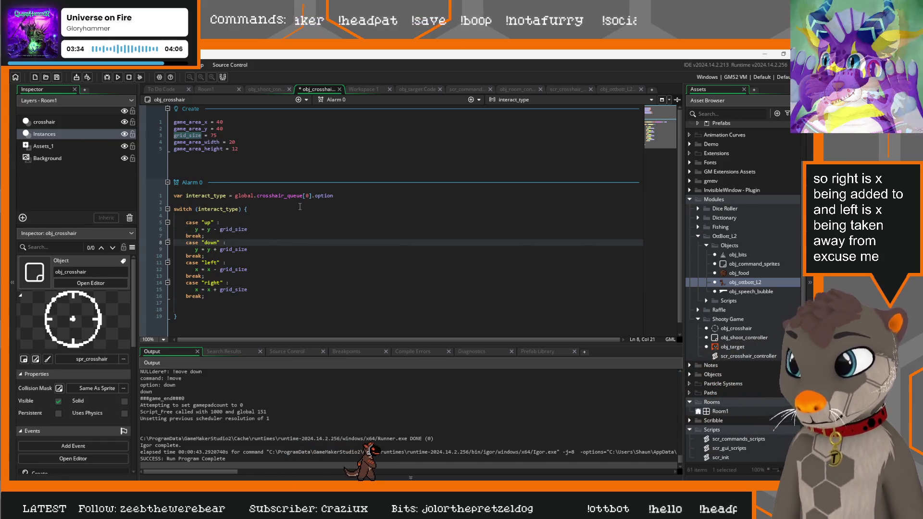
scroll(286, 228, "down", 1)
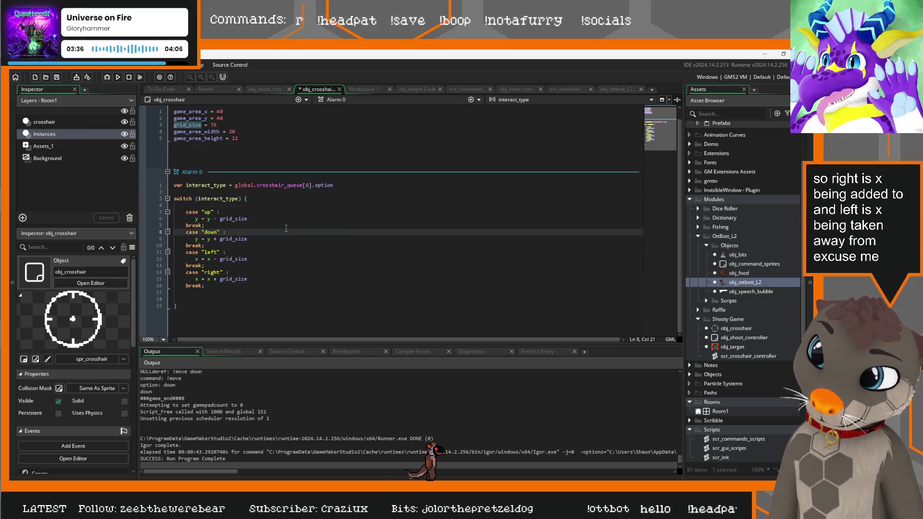
left_click(220, 294)
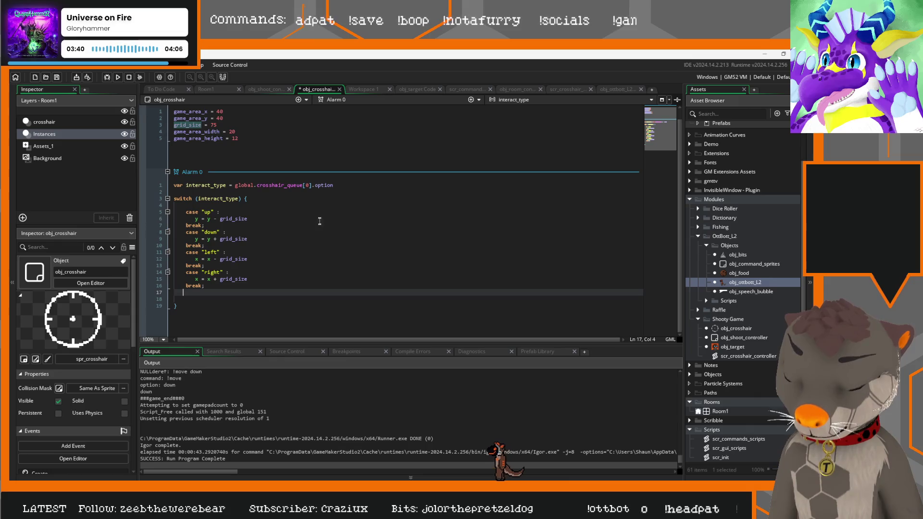
left_click(193, 308)
key("Return")
key("Return")
left_click_drag(334, 185, 239, 186)
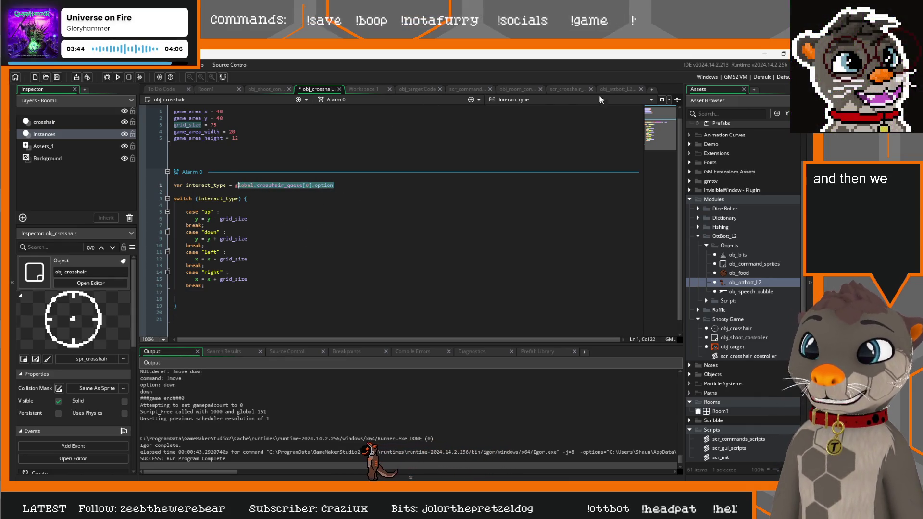
Step: Copy the array_delete line from obj_ottbott_L2 into obj_crosshair's Alarm 0
left_click(620, 90)
scroll(360, 265, "down", 20)
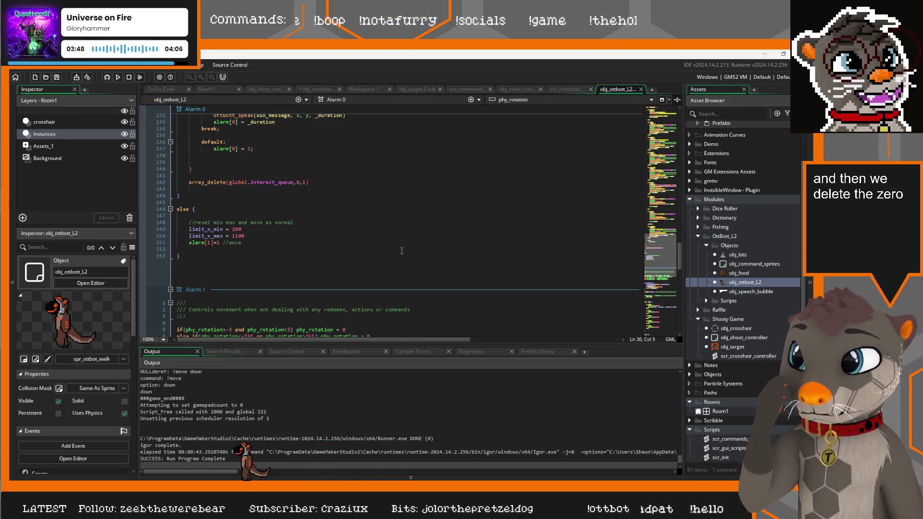
left_click(214, 183)
left_click_drag(309, 183, 190, 183)
key("ctrl+c")
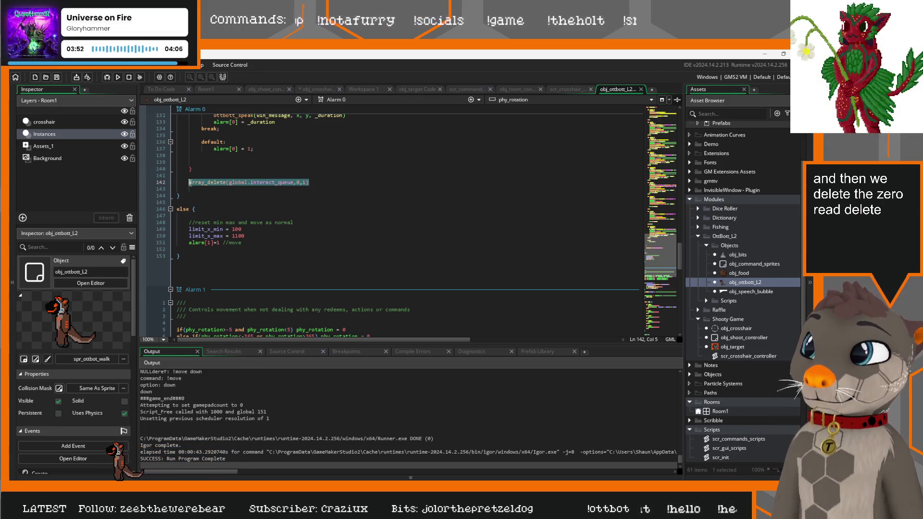
left_click(315, 91)
left_click(228, 298)
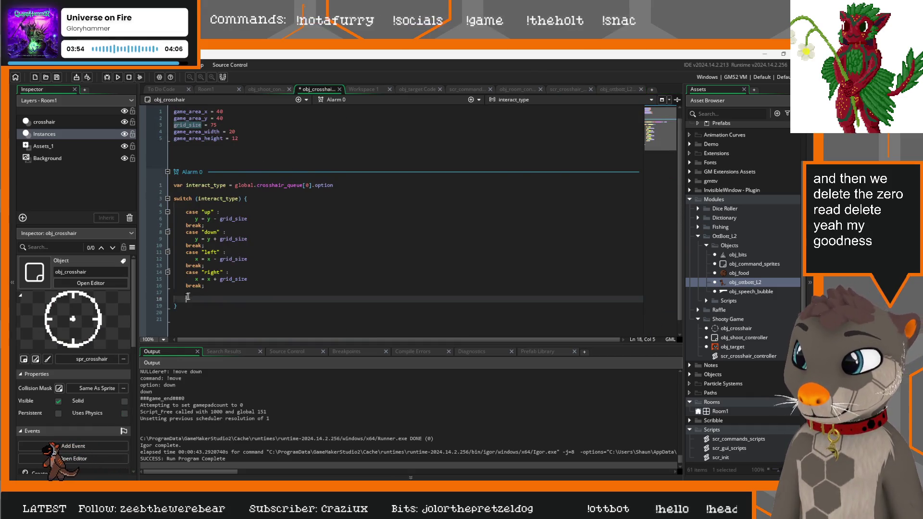
key("ctrl+v")
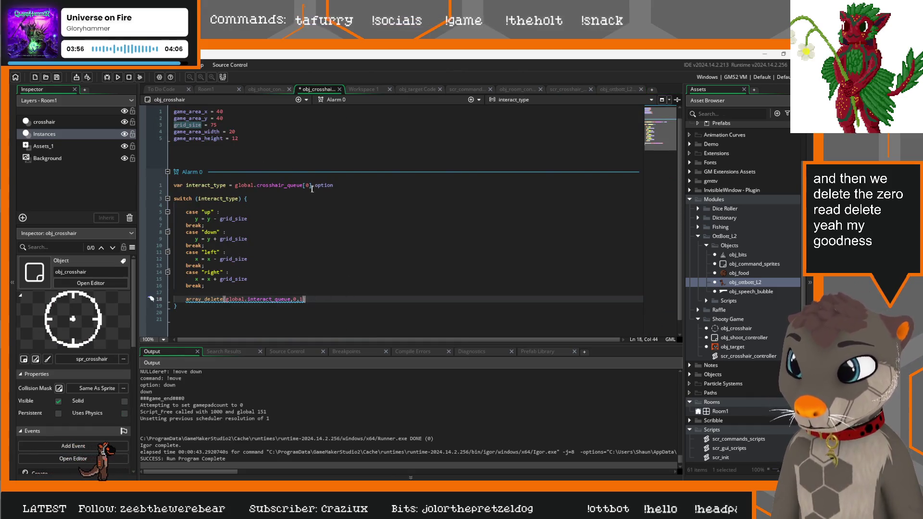
Step: Replace interact_queue with crosshair_queue in the pasted array_delete line
left_click_drag(301, 185, 234, 185)
left_click_drag(291, 299, 254, 299)
type("global.crosshair_queue")
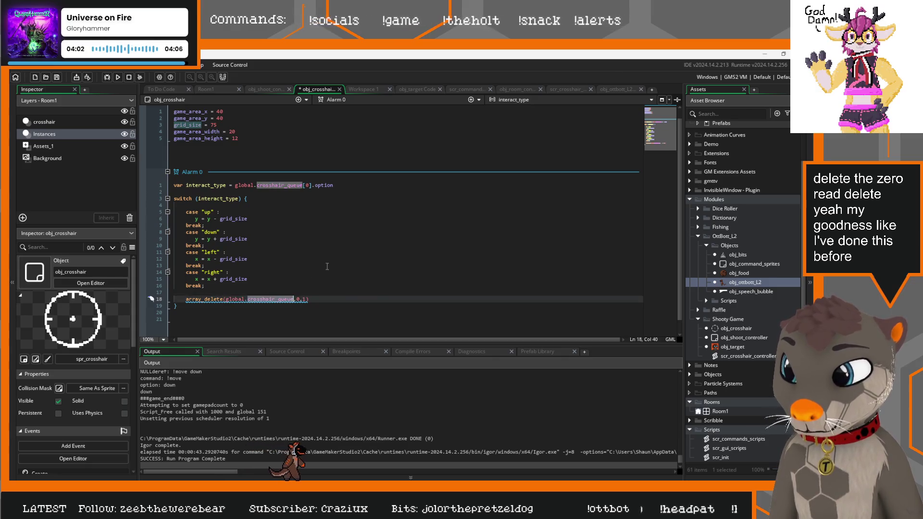
left_click(334, 262)
Step: Move array_delete below the switch's closing brace and run the game with F5
mouse_move(210, 298)
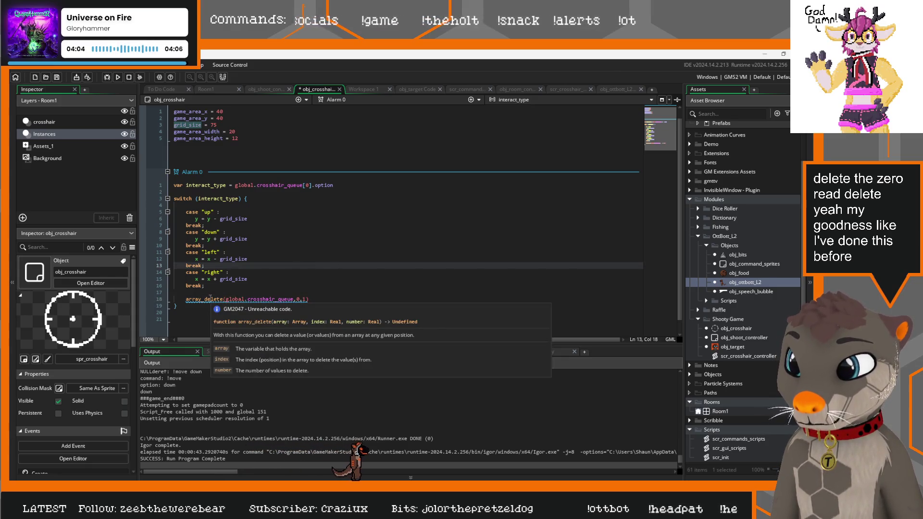
left_click(322, 293)
left_click_drag(319, 298, 186, 299)
key("ctrl+x")
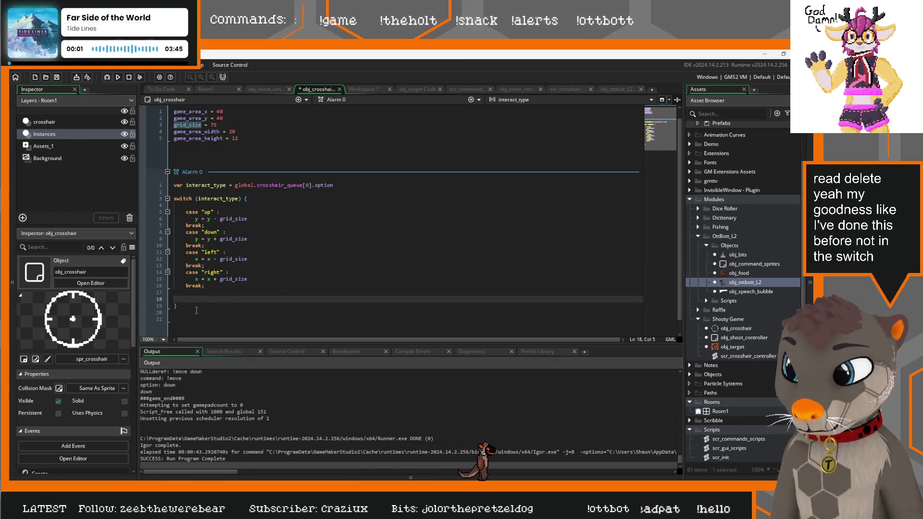
key("Down")
key("Down")
key("Return")
key("ctrl+v")
left_click(211, 292)
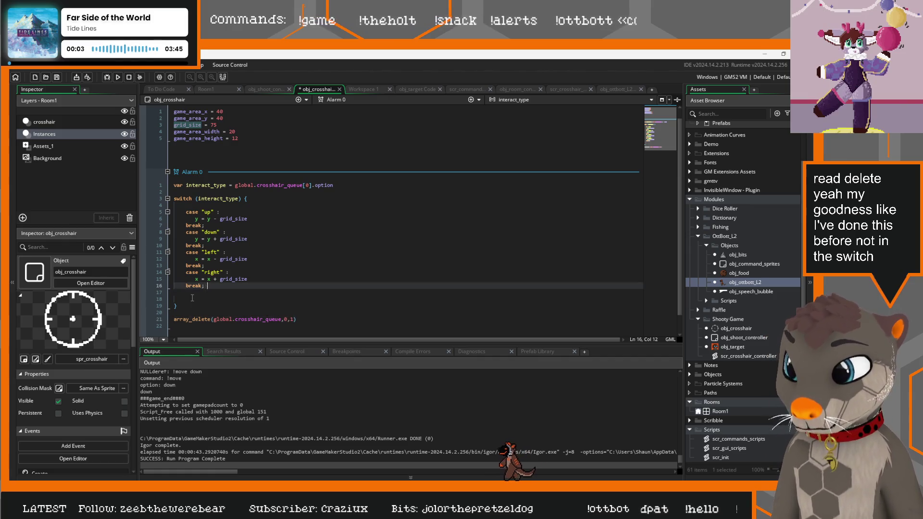
key("BackSpace")
key("BackSpace")
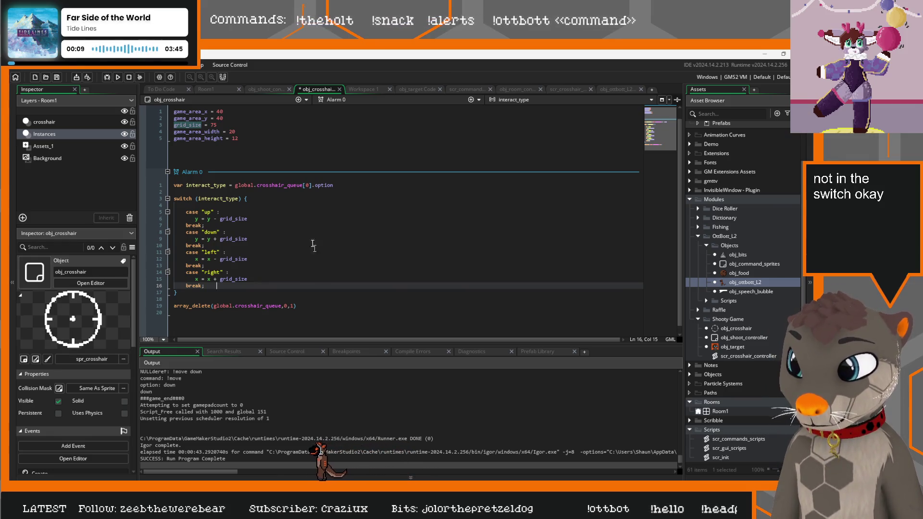
key("F5")
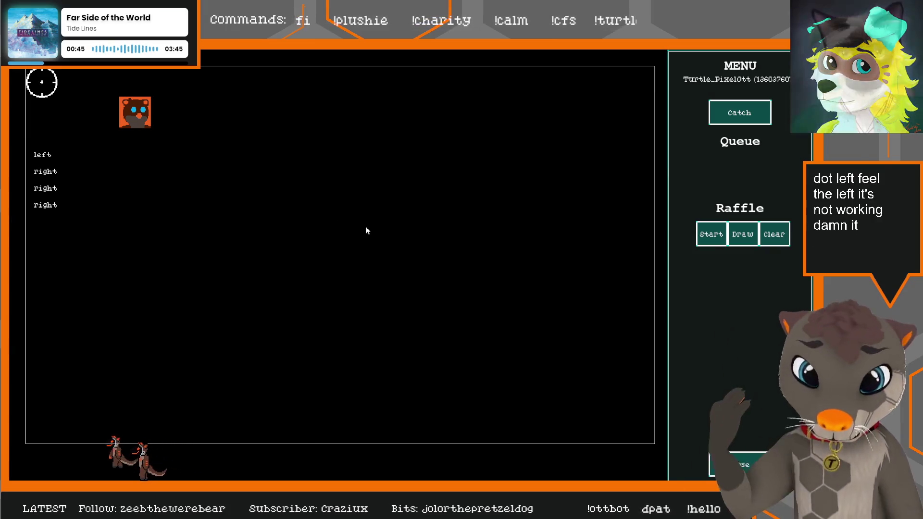
key("Escape")
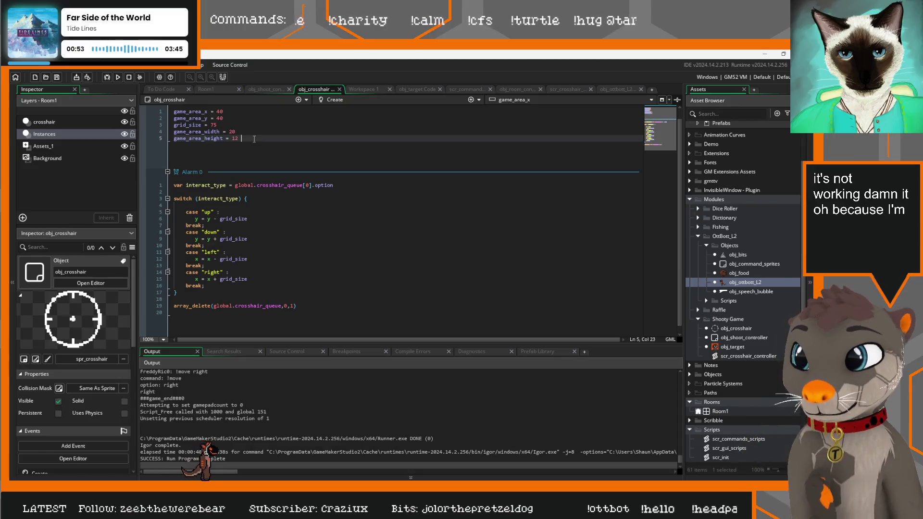
Step: Set alarm[0] = 1 in the Create event and copy that line for Alarm 0
key("Return")
key("Return")
type("alarm")
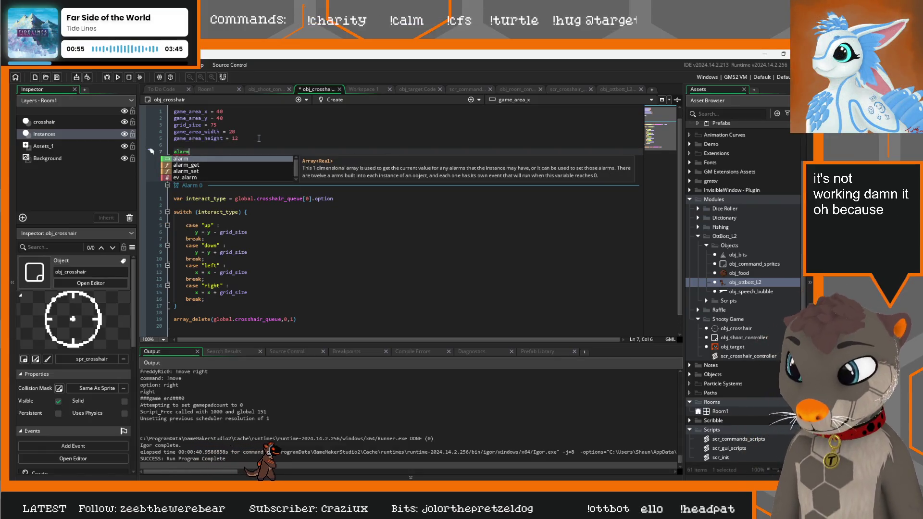
type("[0]")
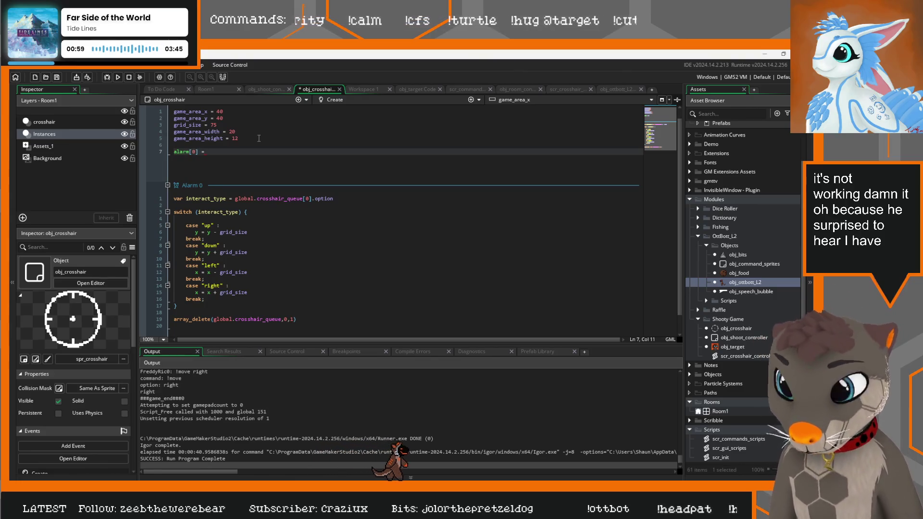
type(" = ")
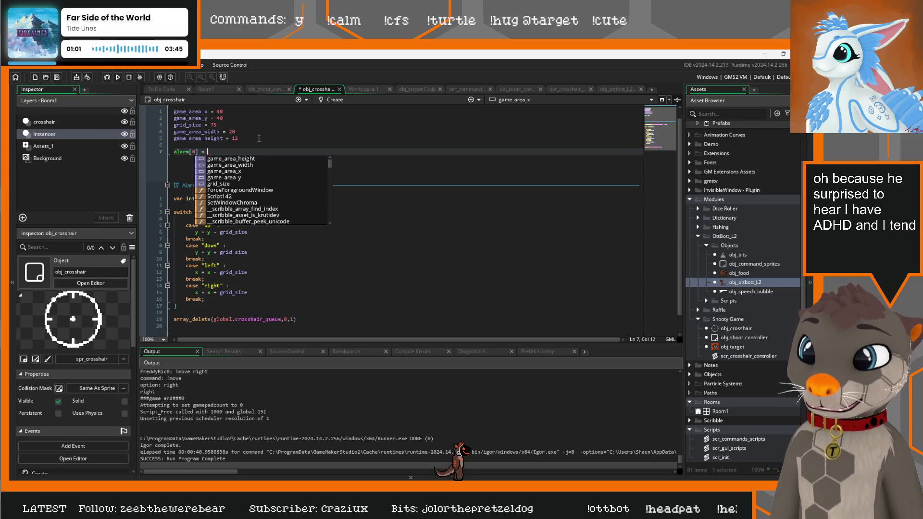
type("6")
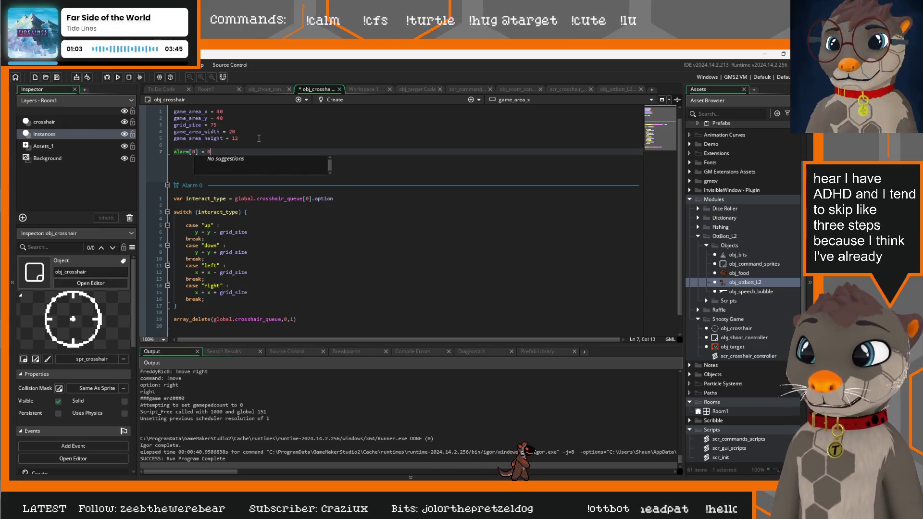
key("BackSpace")
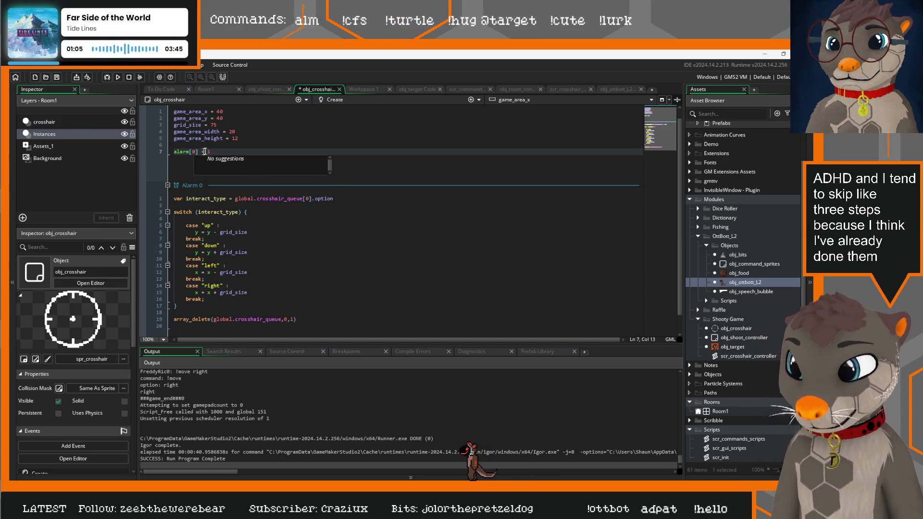
left_click_drag(210, 152, 162, 145)
scroll(248, 261, "down", 1)
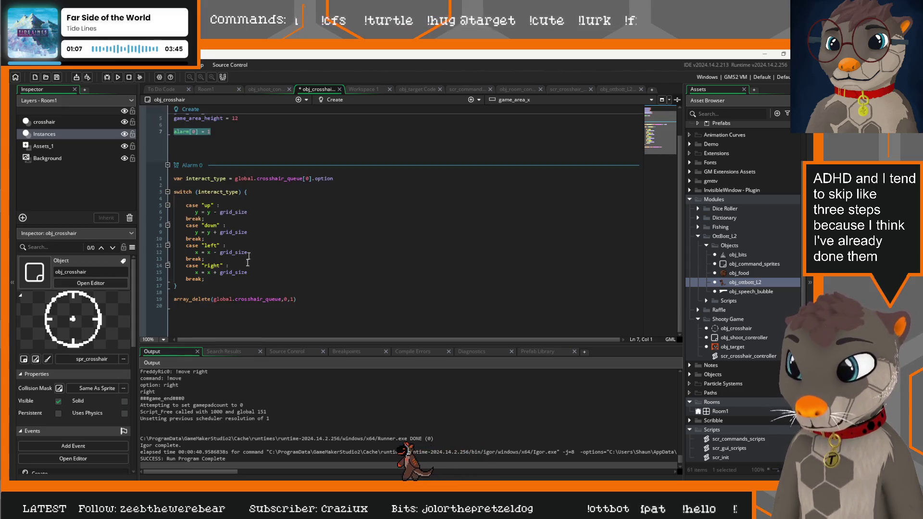
left_click(319, 306)
type("alarm[0] = 6")
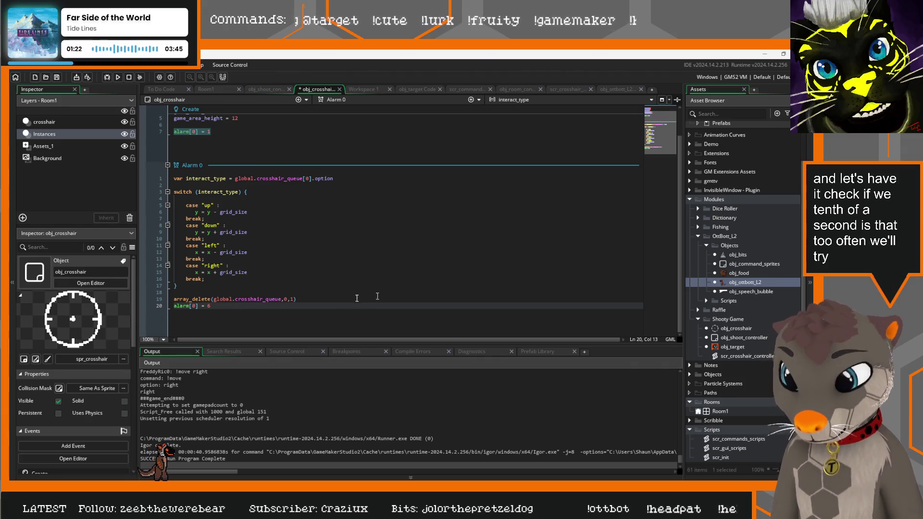
Step: Finish alarm[0] = 6 in Alarm 0, run, and abort on the crosshair_queue array error
left_click(332, 298)
key("Return")
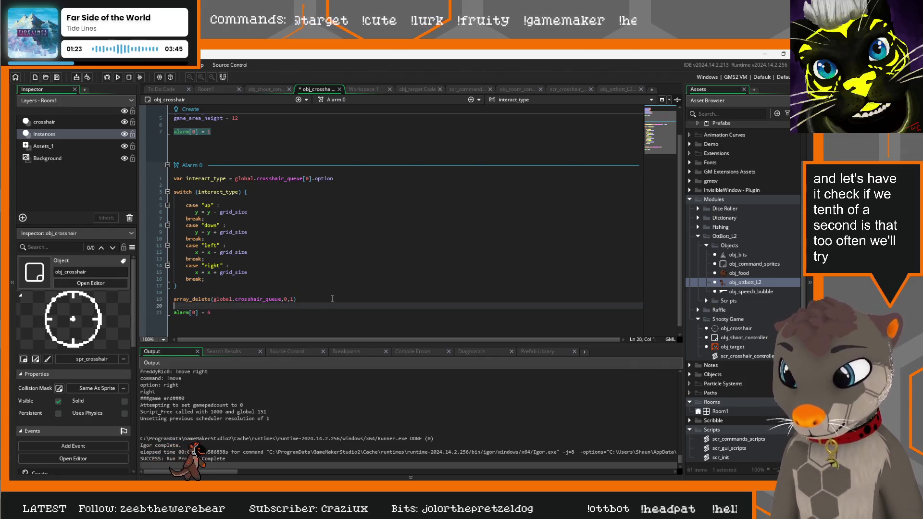
key("F5")
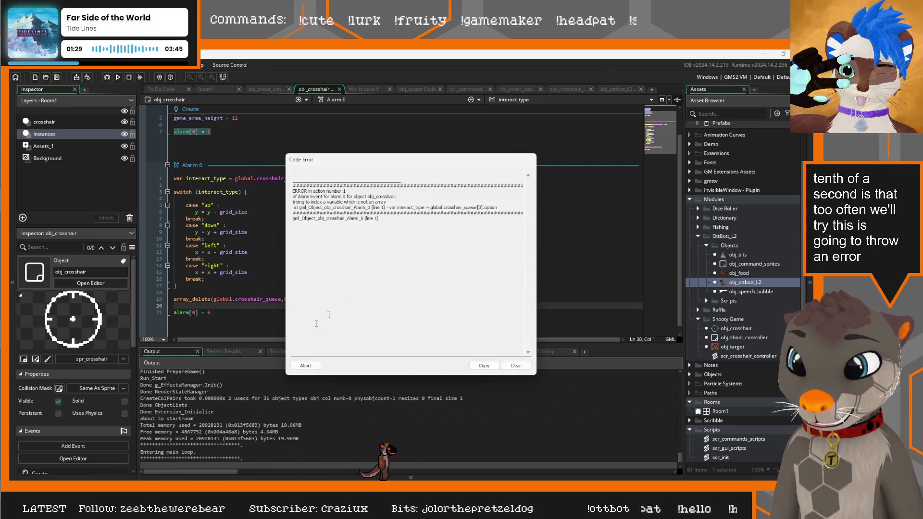
left_click(305, 366)
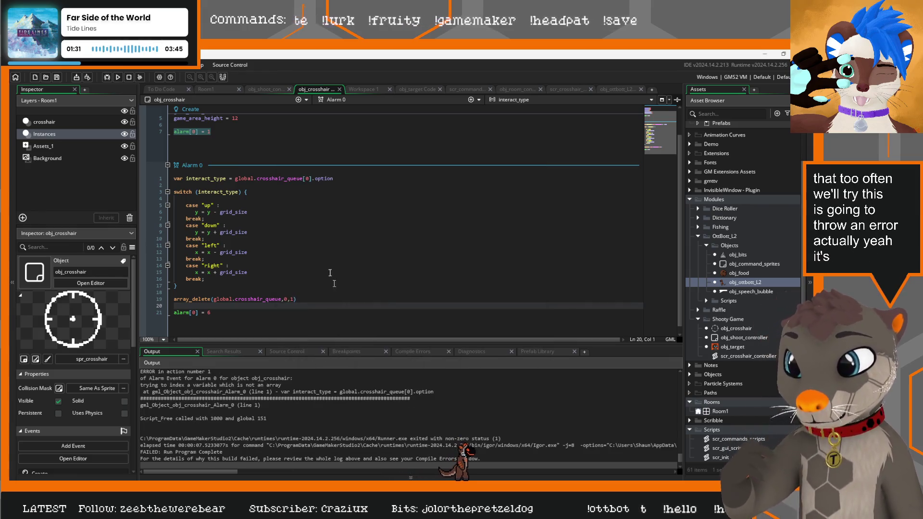
Step: Start an if(array_length(global.crosshair_queue)>0) { block at the top of Alarm 0
left_click(173, 179)
key("Return")
key("Return")
key("ctrl+Right")
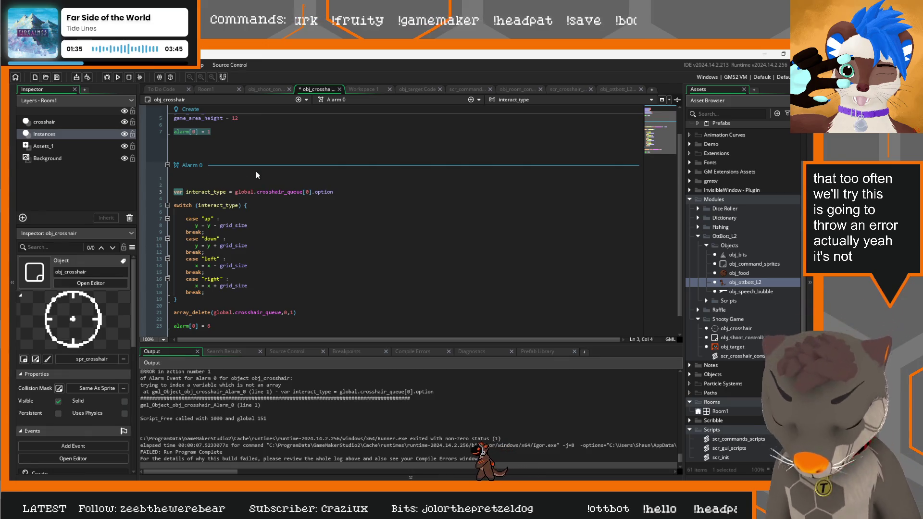
key("Up")
key("Up")
type("if(")
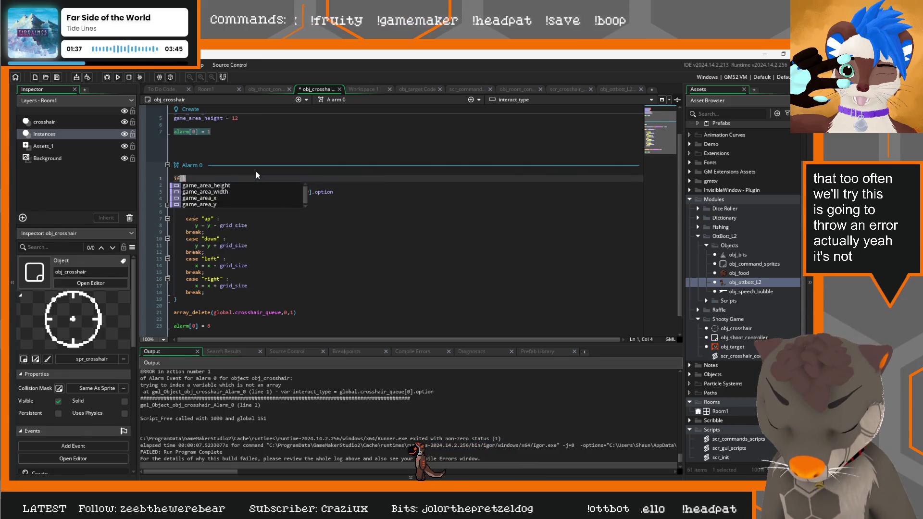
type("arra")
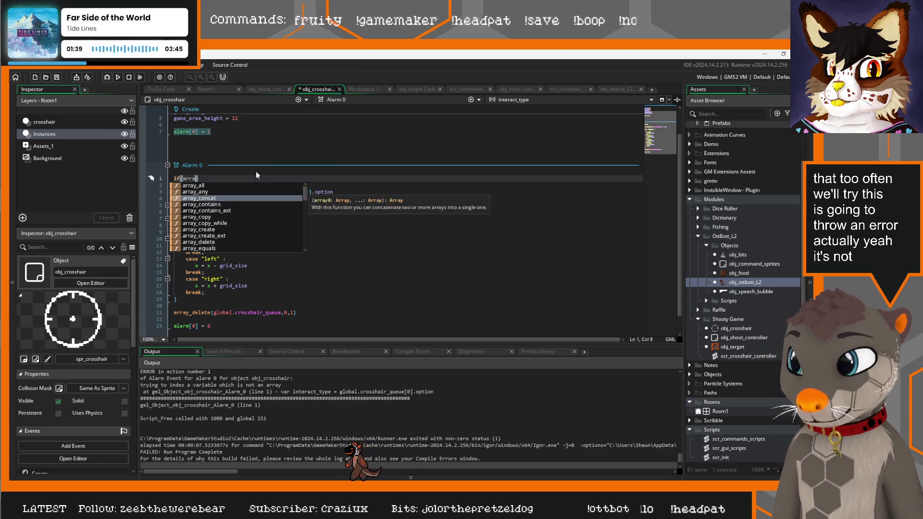
type("y_leng")
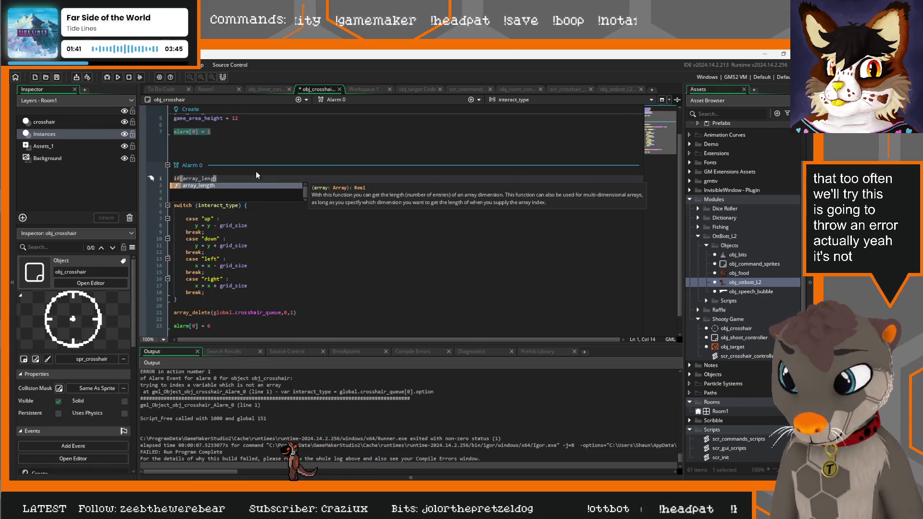
type("th(")
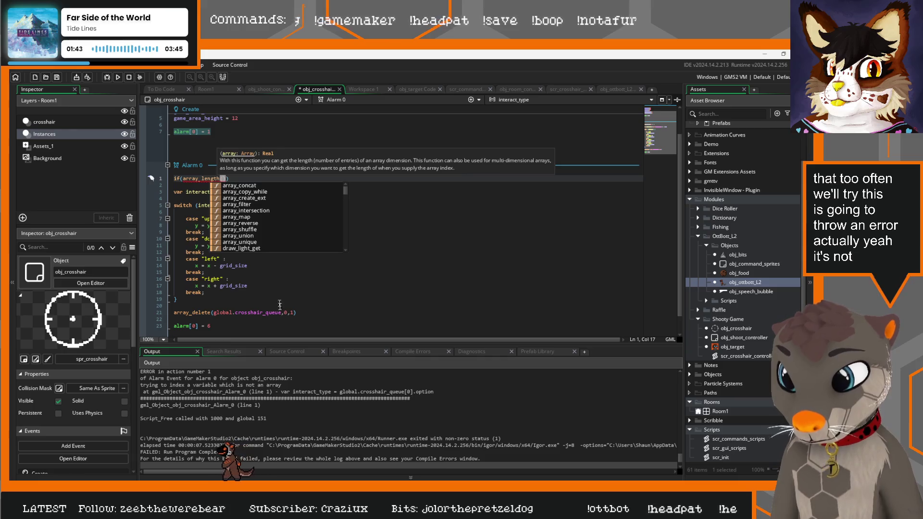
left_click(219, 312)
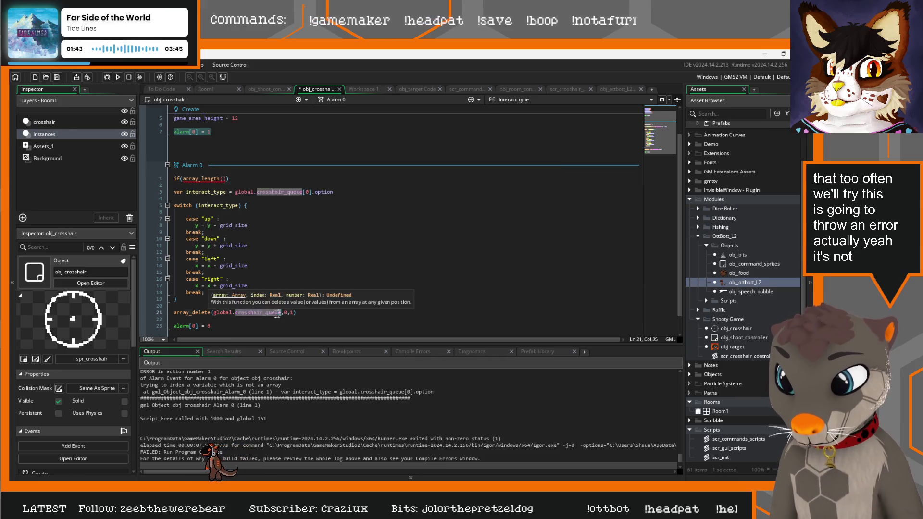
left_click(225, 179)
key("ctrl+v")
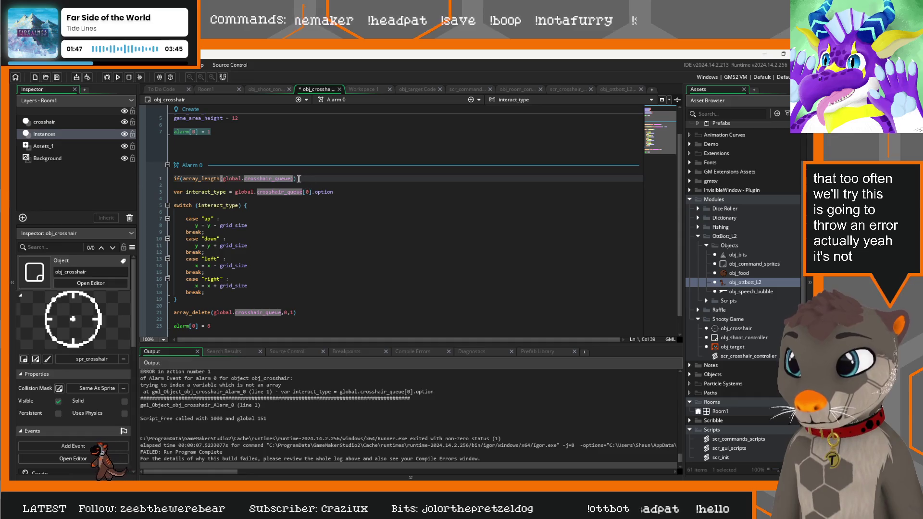
key("End")
type(">0")
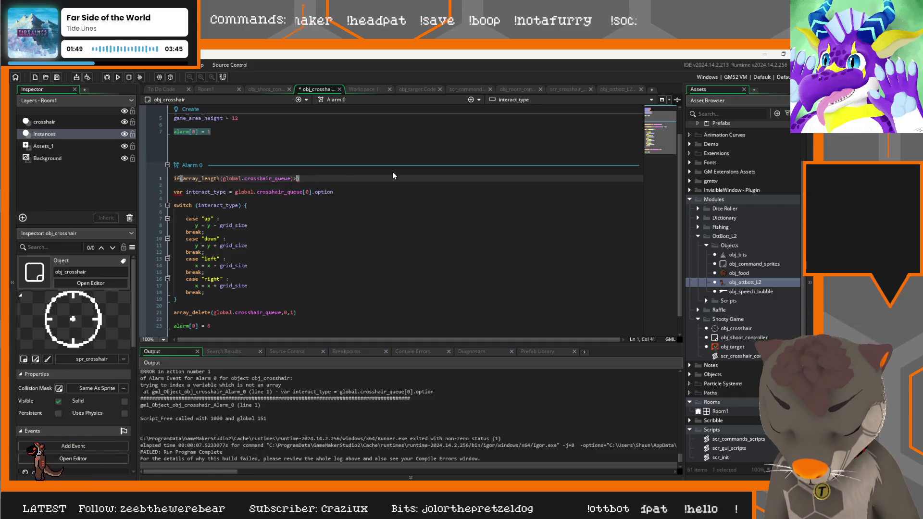
type(") {")
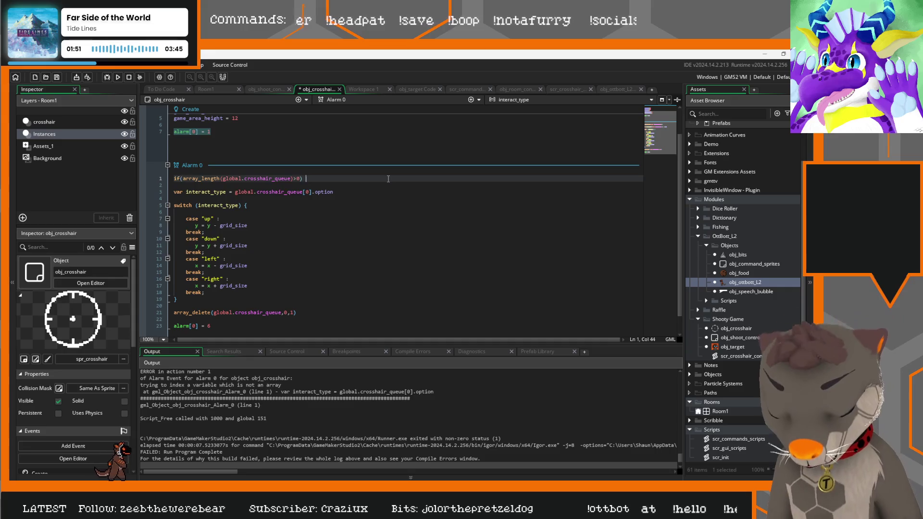
key("Return")
key("Return")
key("Return")
Step: Move the existing Alarm 0 code inside the if block, indent it, and run the game
scroll(323, 234, "down", 2)
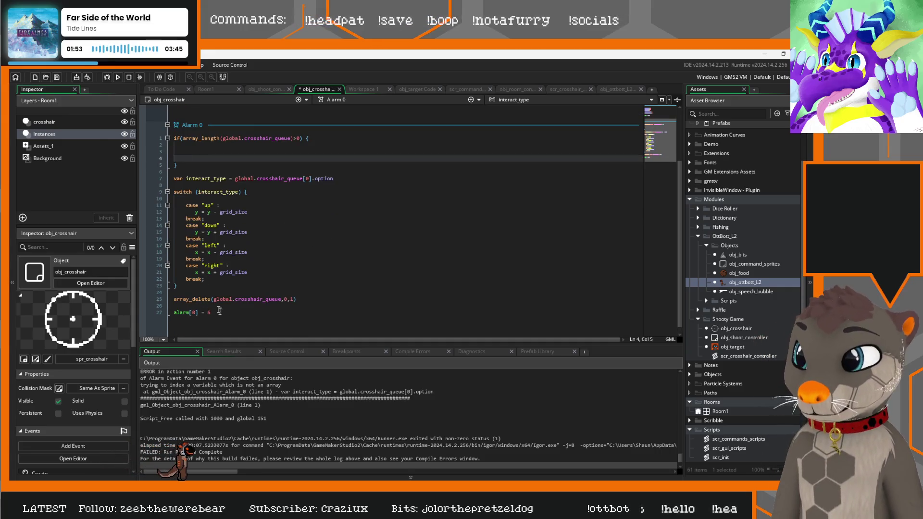
left_click_drag(219, 311, 174, 178)
key("ctrl+c")
key("Delete")
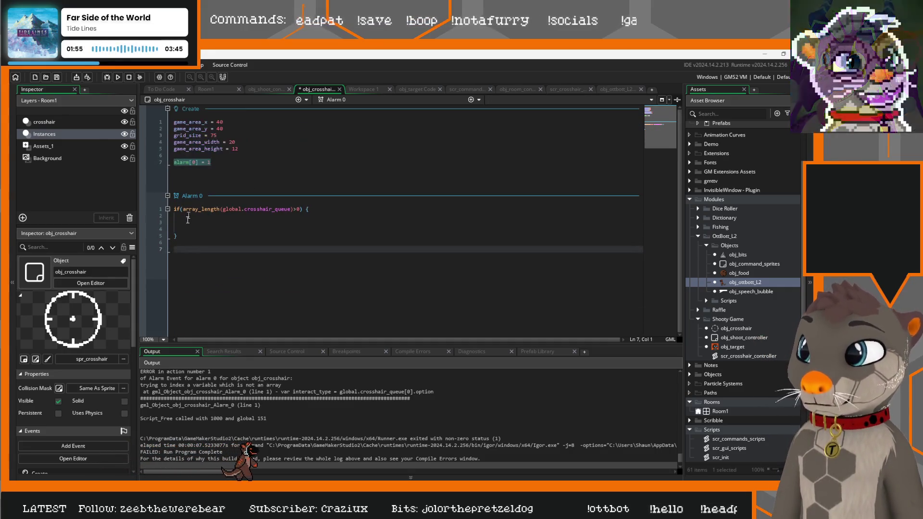
left_click(176, 219)
key("ctrl+v")
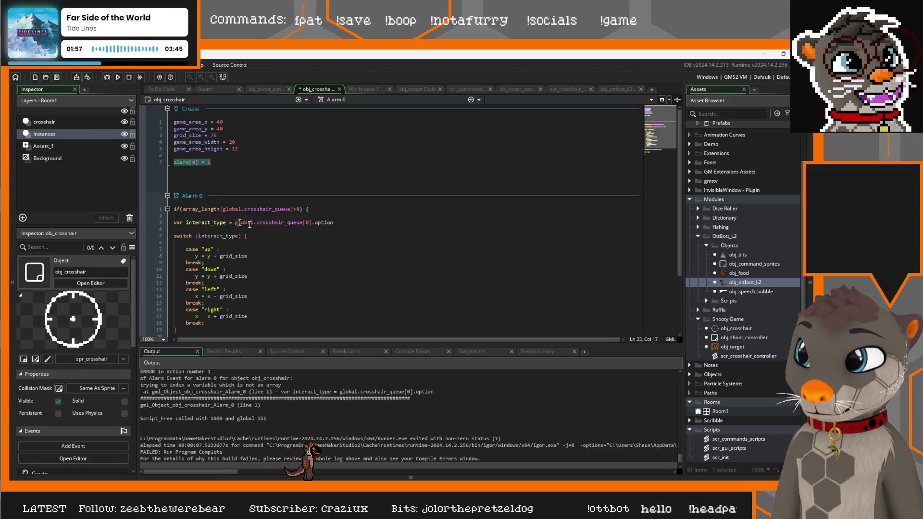
scroll(327, 238, "down", 3)
mouse_move(238, 277)
left_mouse_down()
mouse_move(231, 165)
mouse_move(174, 139)
left_mouse_up()
key("Tab")
left_click(290, 166)
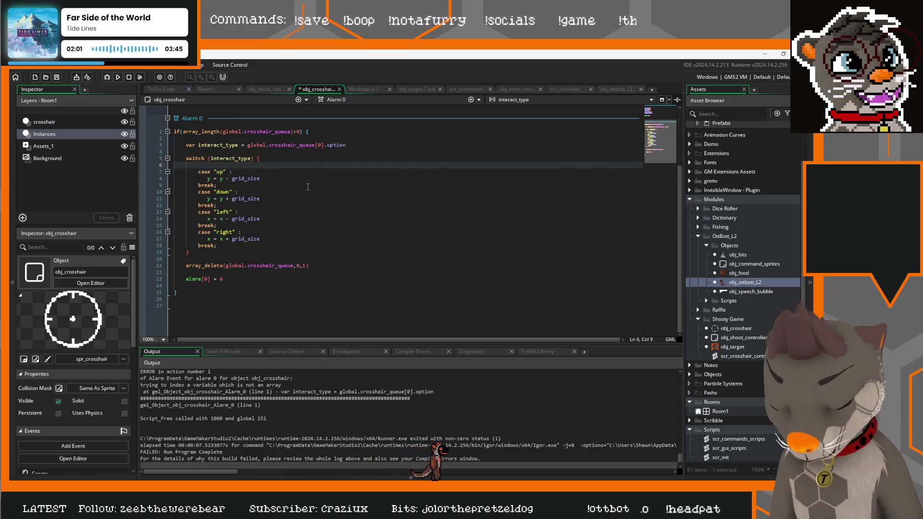
key("F5")
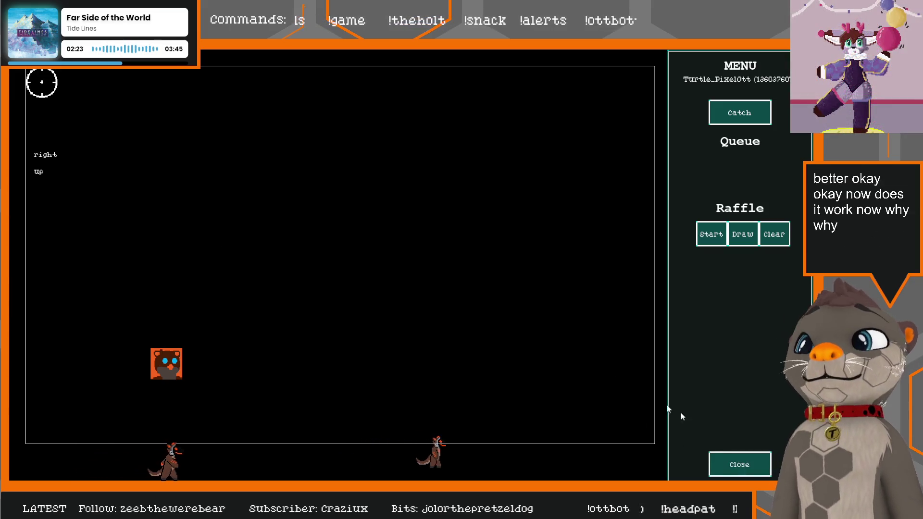
Step: Close the running test game after confirming the crosshair moves
left_click(740, 464)
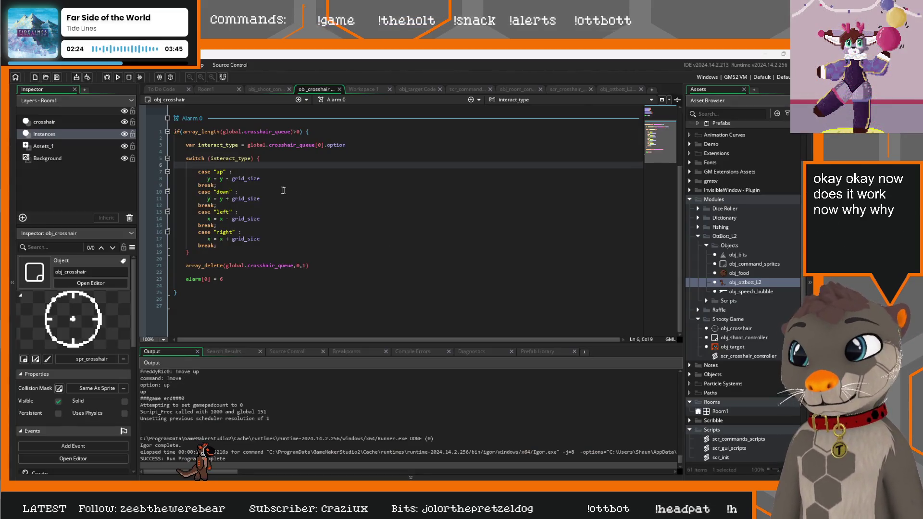
Step: Move alarm[0] = 6 below the if block's closing brace and run the game
triple_click(223, 279)
type("6")
key("BackSpace")
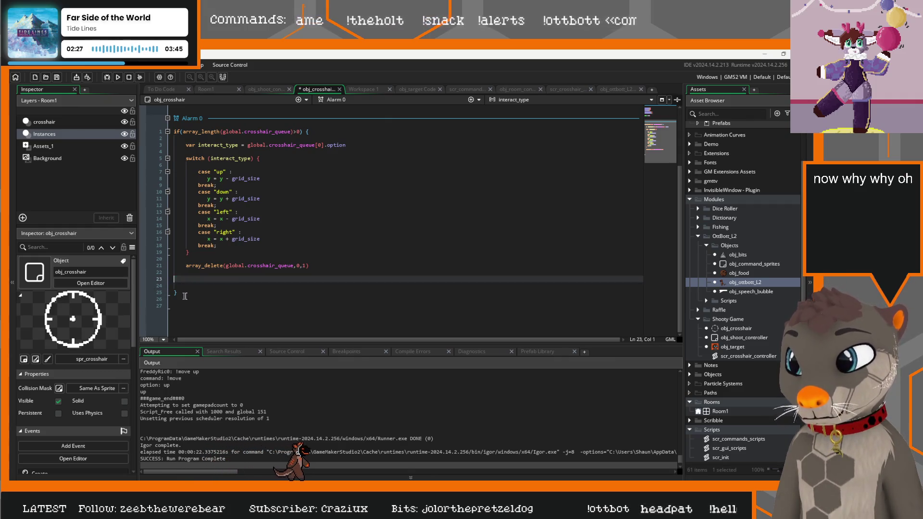
key("Delete")
key("Delete")
key("End")
key("Return")
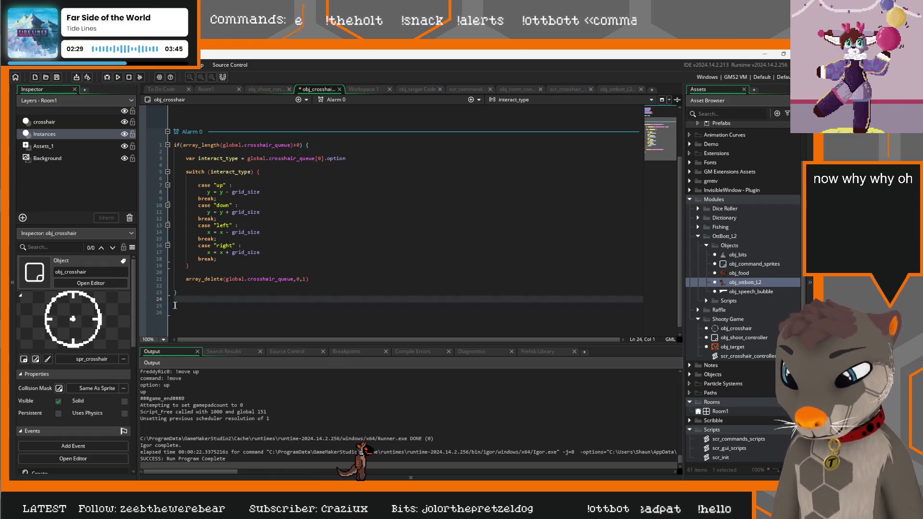
left_click(175, 305)
key("ctrl+v")
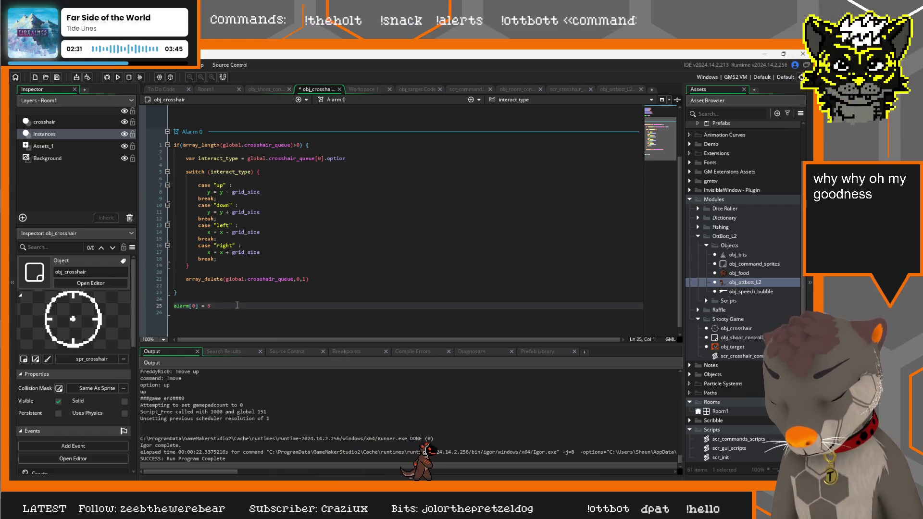
key("F5")
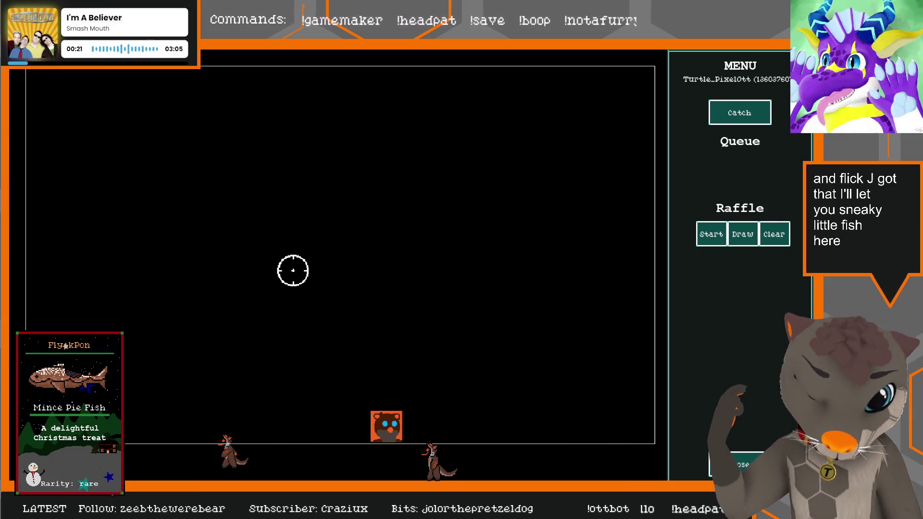
Step: Close the test game after trying out the crosshair
left_click(743, 468)
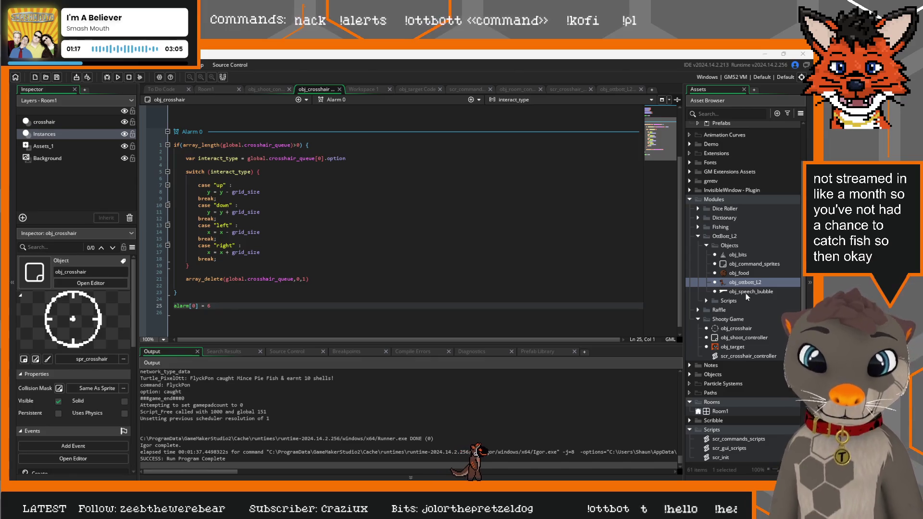
scroll(769, 359, "down", 8)
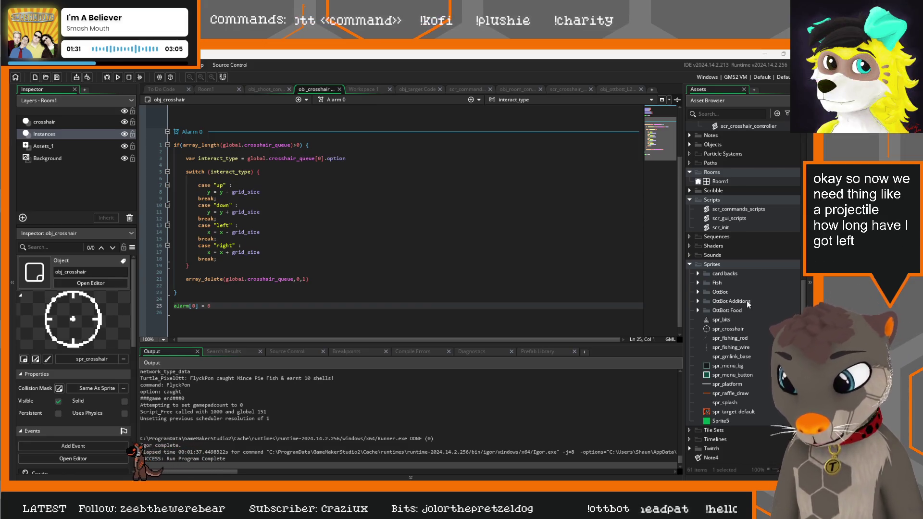
right_click(715, 267)
Step: Create a new sprite named spr_projectile and resize it to 30x30
mouse_move(725, 271)
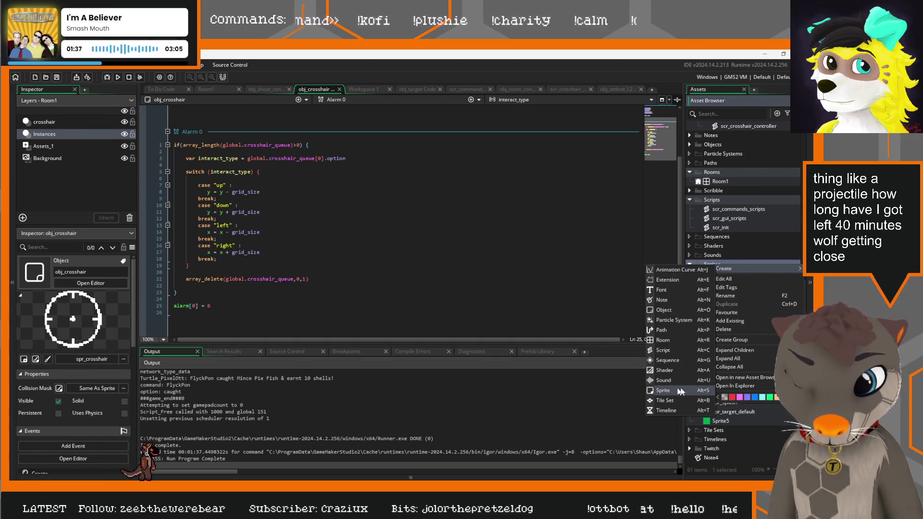
left_click(663, 391)
type("spr")
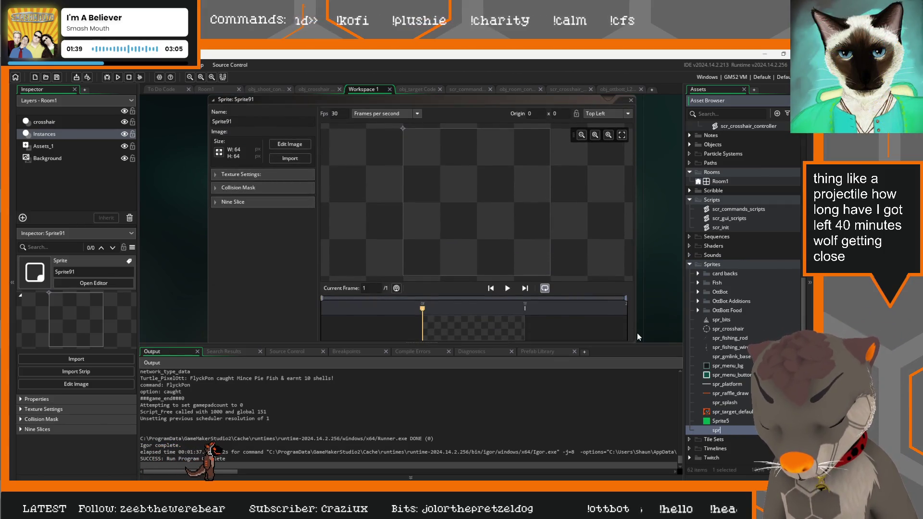
type("_projecti")
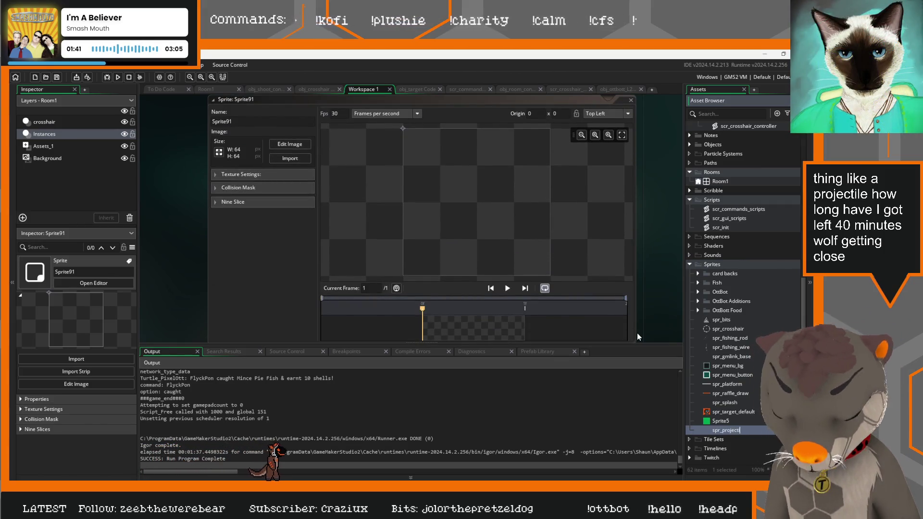
type("le")
key("Return")
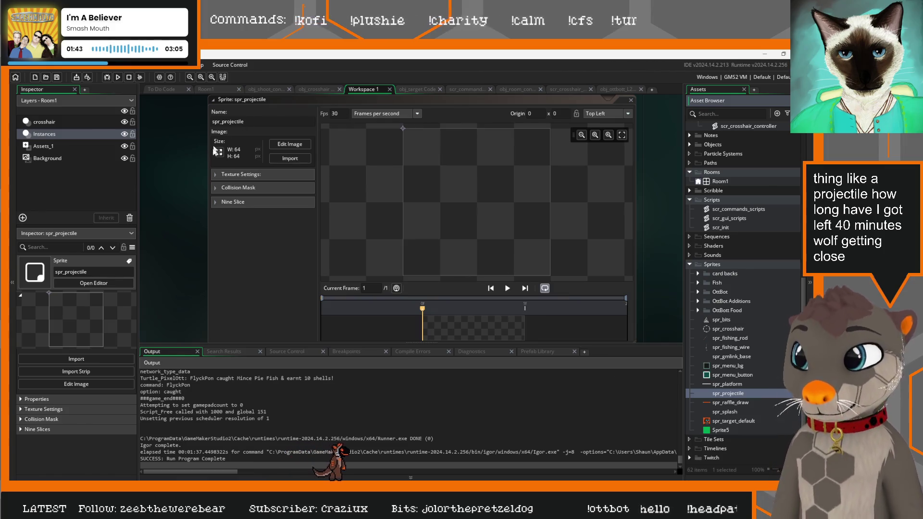
left_click(217, 152)
type("30")
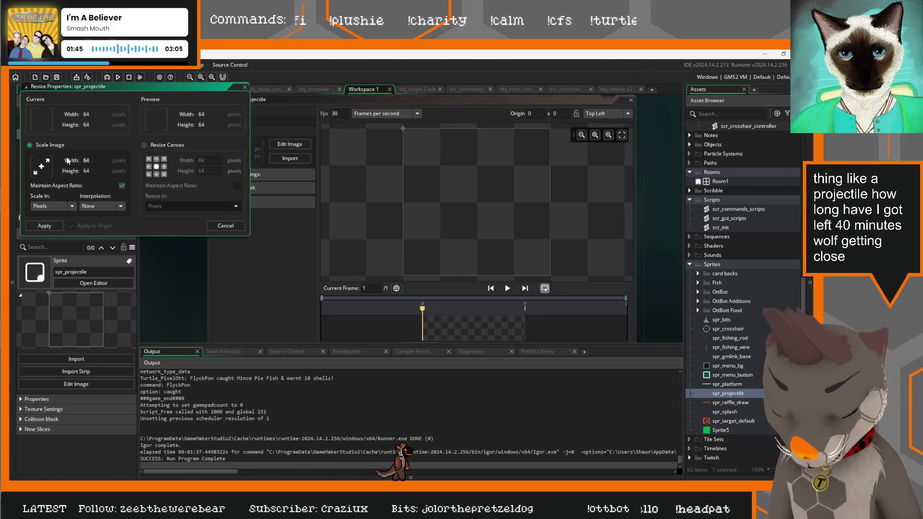
key("Tab")
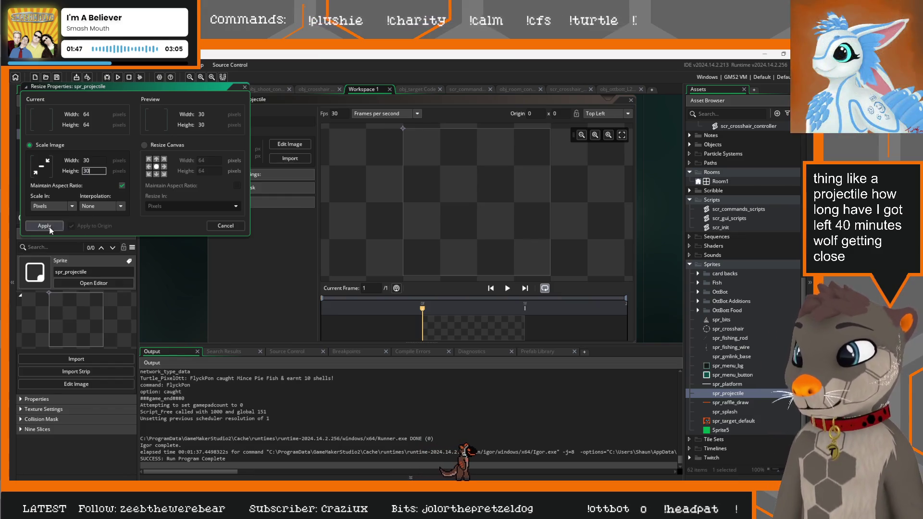
left_click(45, 226)
Step: Paint a filled dark red circle on the spr_projectile canvas
left_click(290, 144)
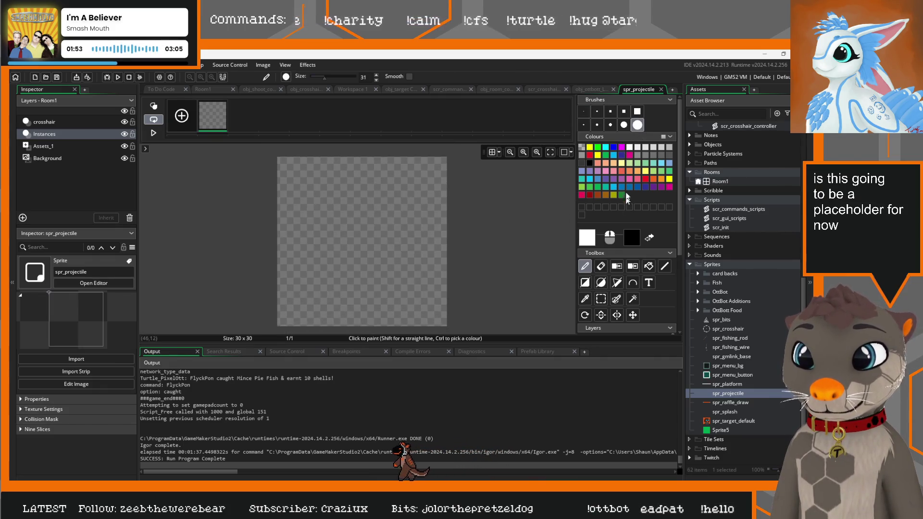
left_click(590, 196)
left_click(362, 241)
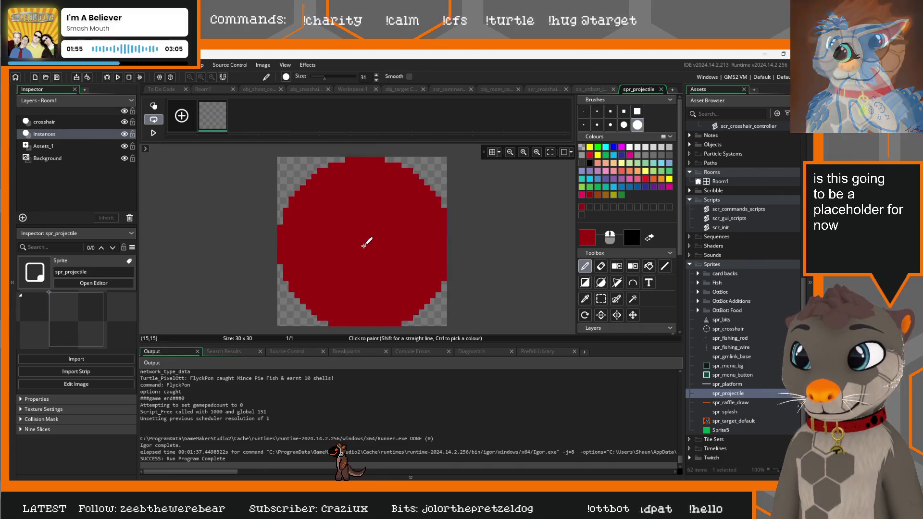
scroll(304, 231, "down", 1)
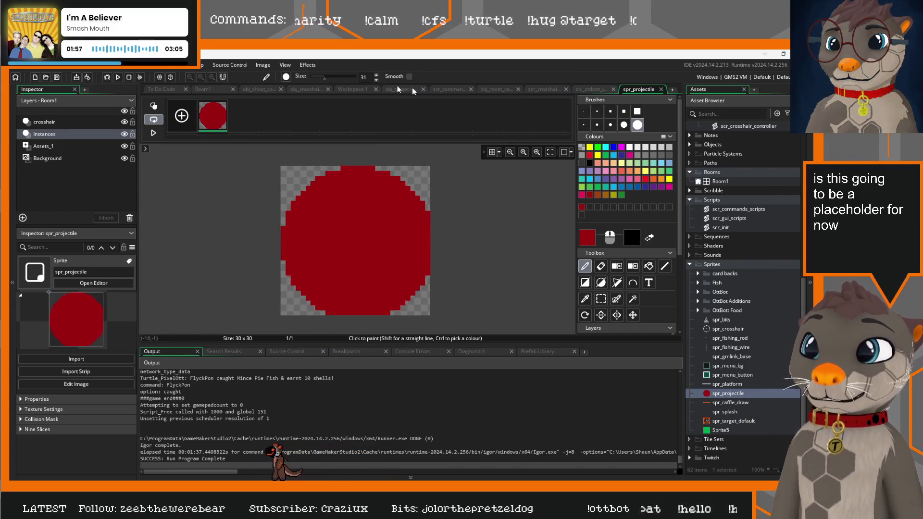
scroll(740, 264, "up", 6)
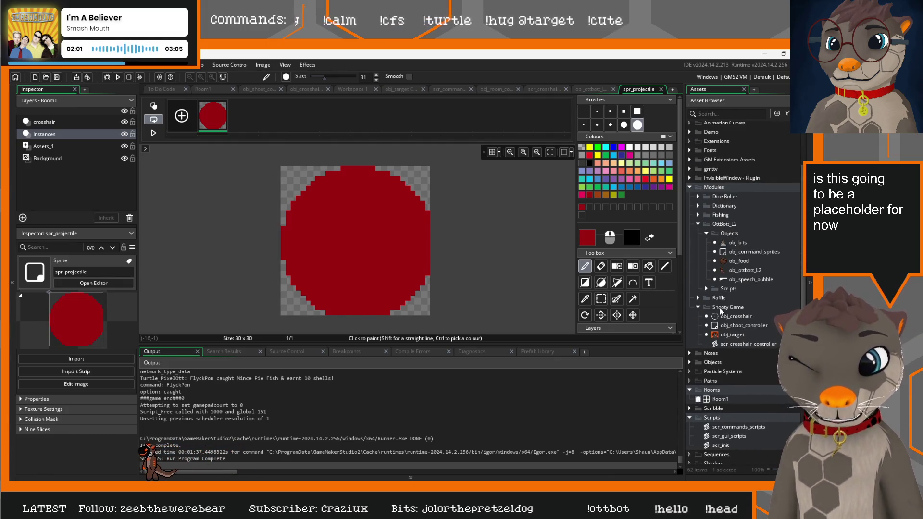
Step: Create obj_projectile in the Shooty Game folder and assign it spr_projectile
right_click(740, 308)
mouse_move(748, 314)
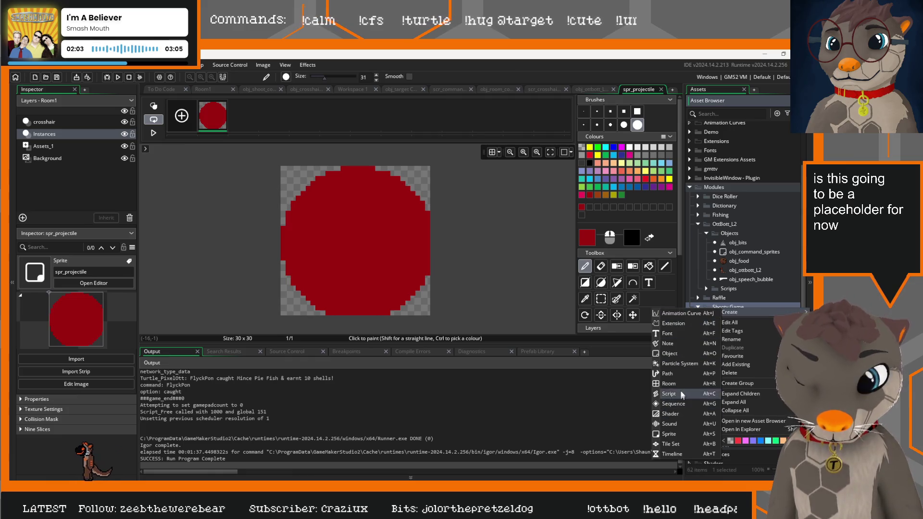
left_click(679, 354)
type("obj_")
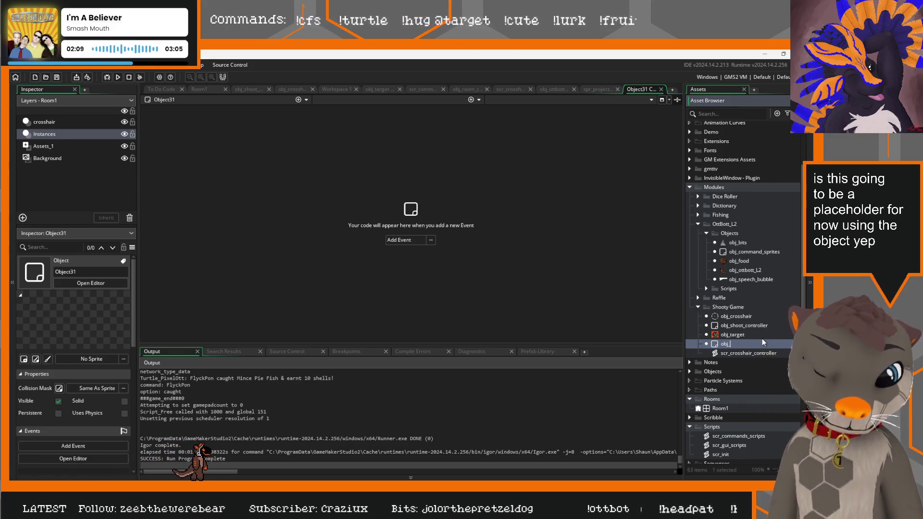
type("projec")
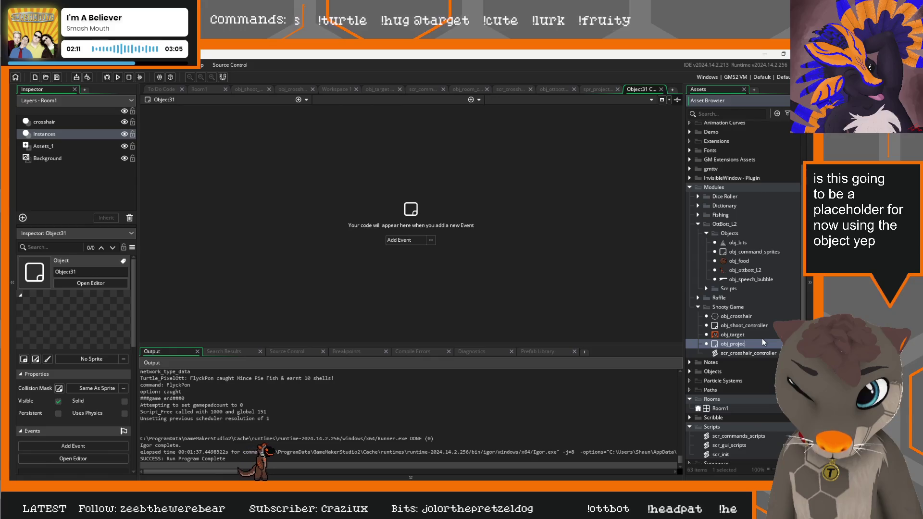
type("tile")
key("Return")
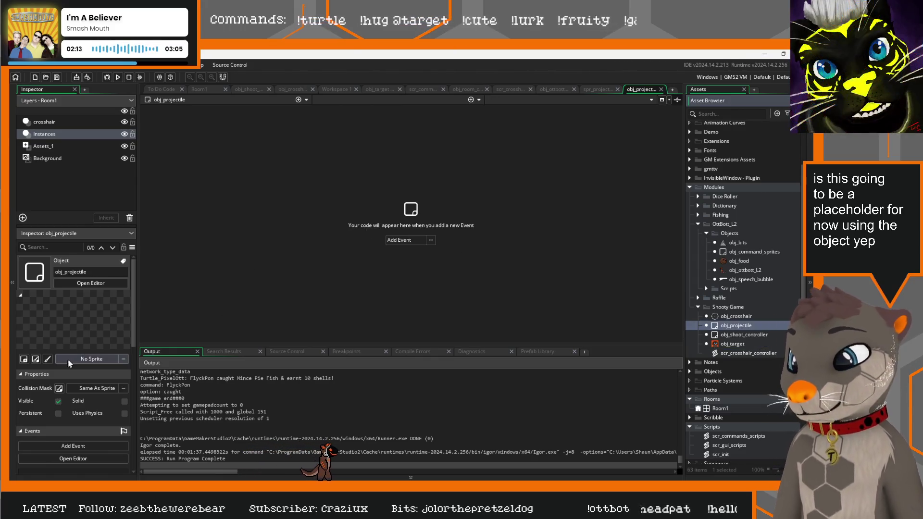
left_click(69, 362)
double_click(128, 275)
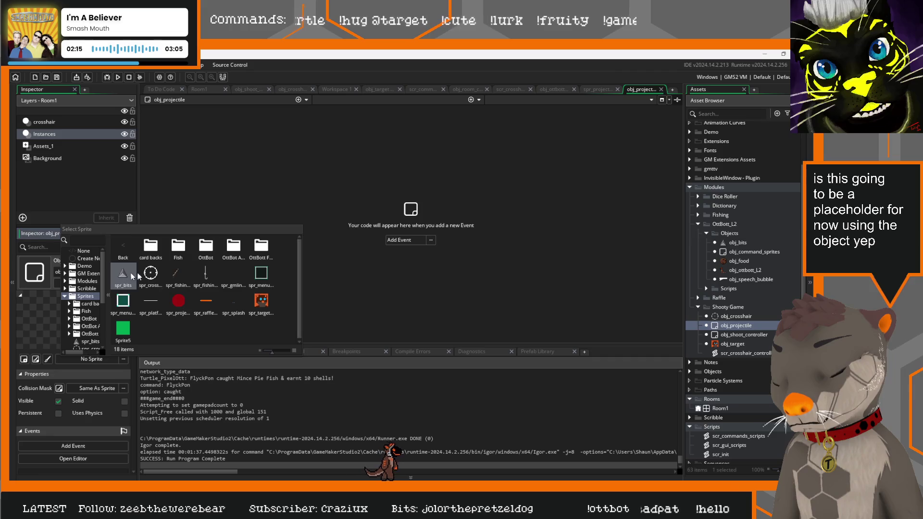
left_click(176, 298)
Step: Add an empty Create event and a collision event with obj_target to obj_projectile
left_click(419, 240)
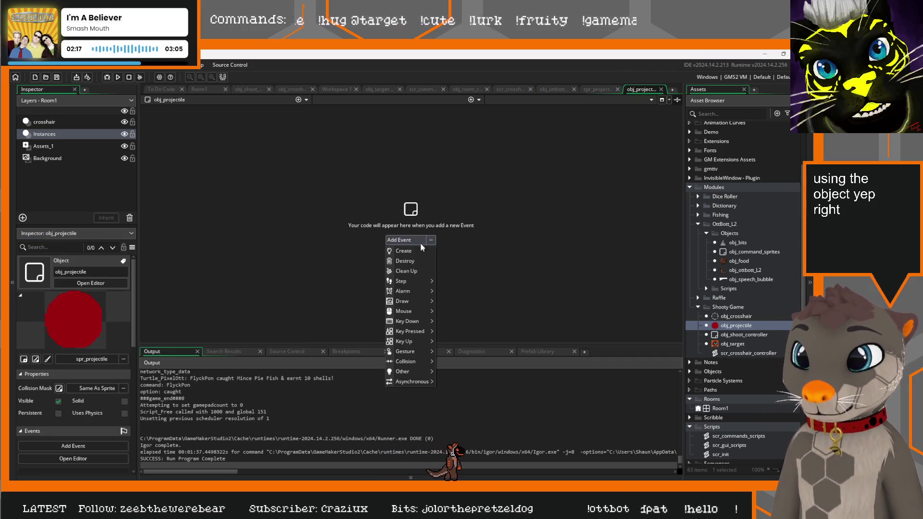
left_click(420, 245)
left_click(471, 100)
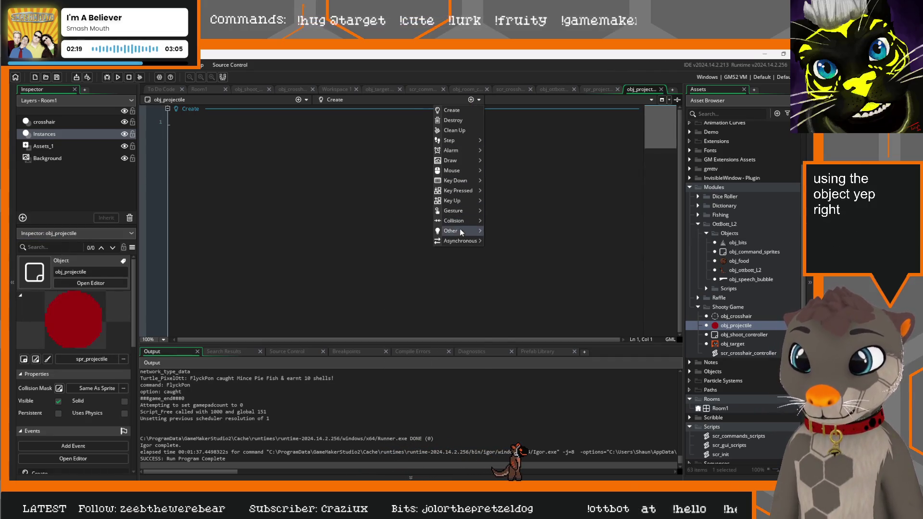
mouse_move(460, 229)
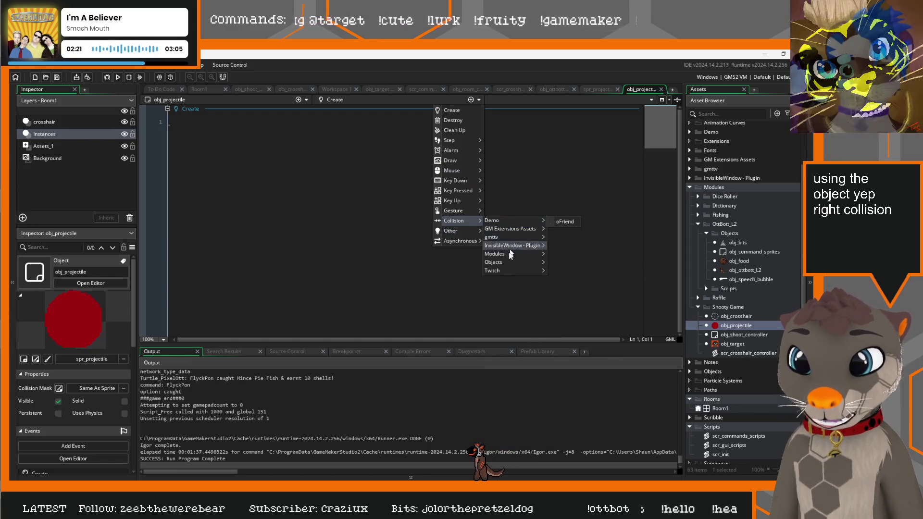
mouse_move(515, 263)
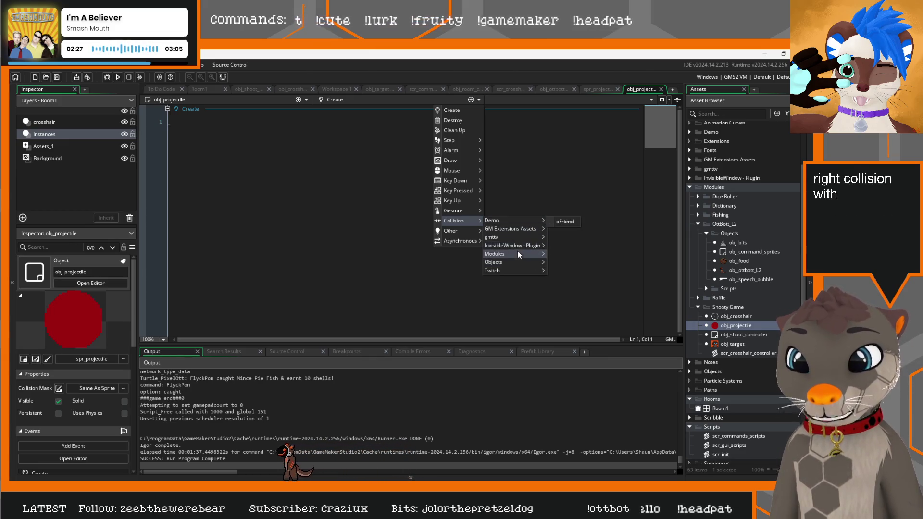
mouse_move(581, 255)
mouse_move(566, 296)
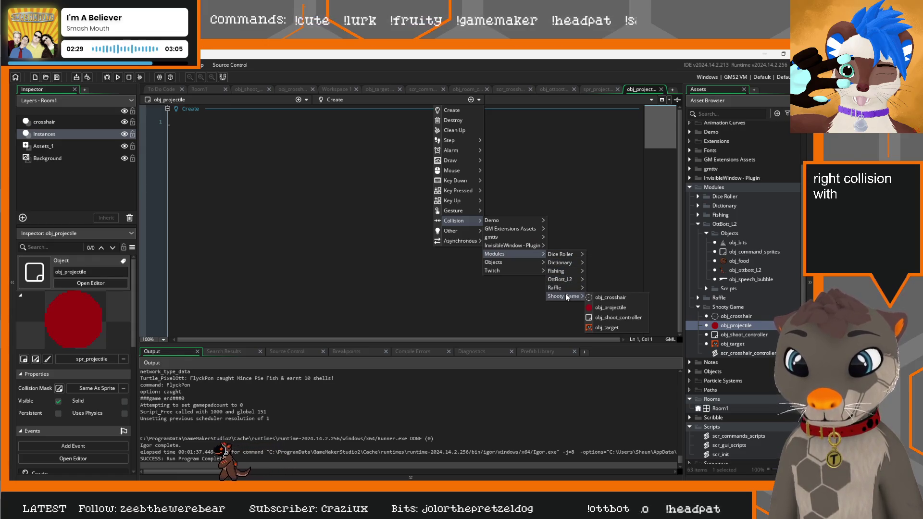
left_click(606, 327)
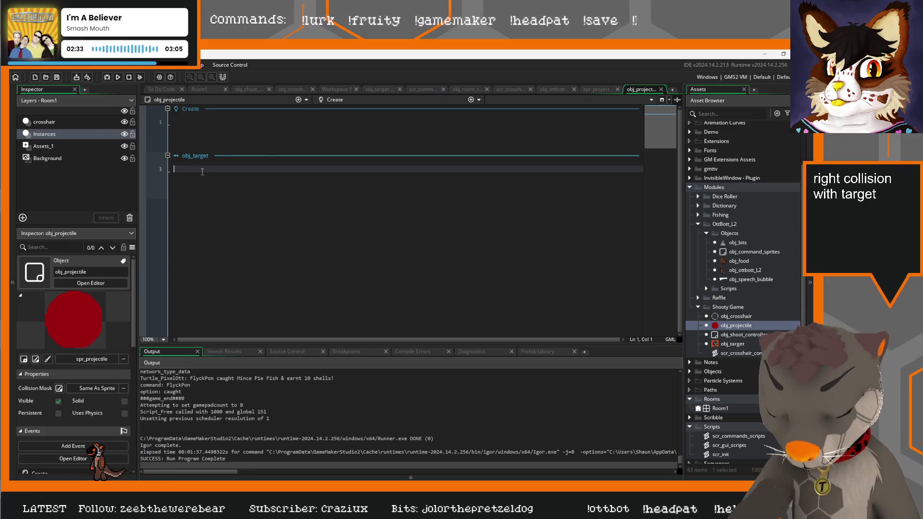
Step: Replace the false start 'other.des' with instance_destroy(obj_target) in the collision event
type("other")
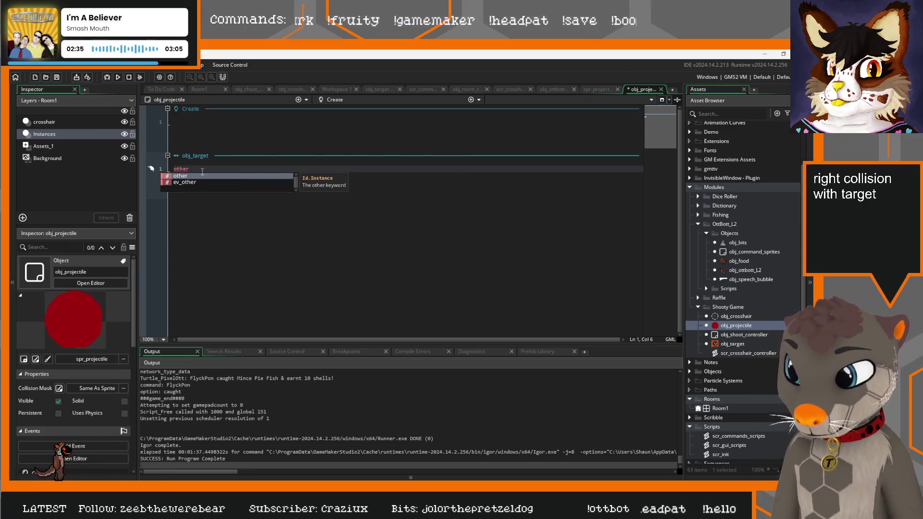
type(".")
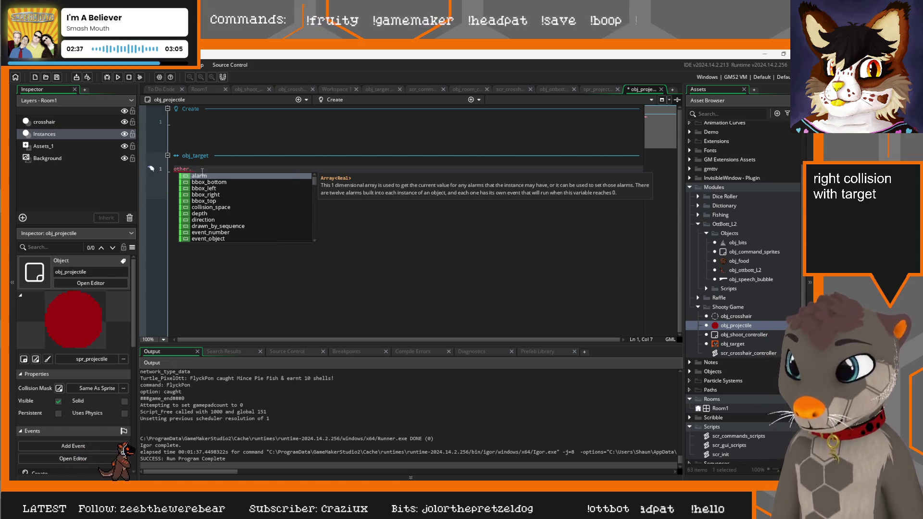
left_click(212, 123)
left_click(196, 169)
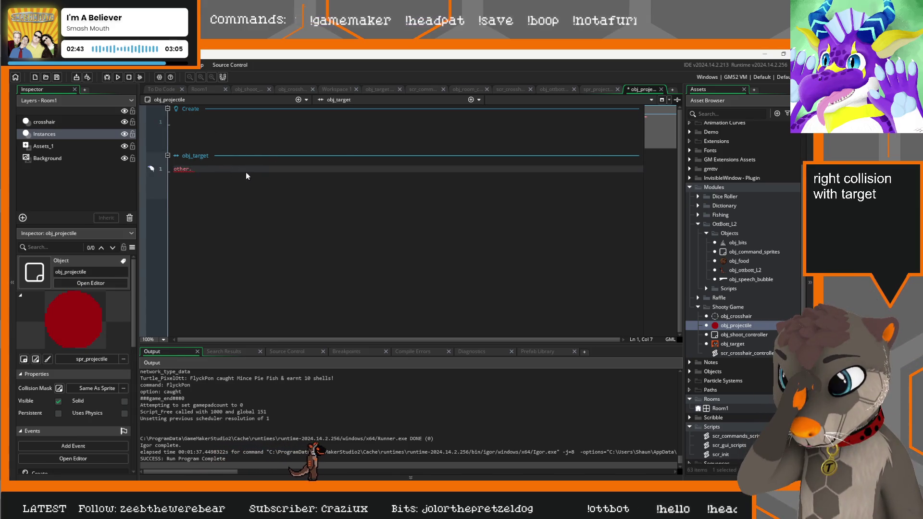
type("des")
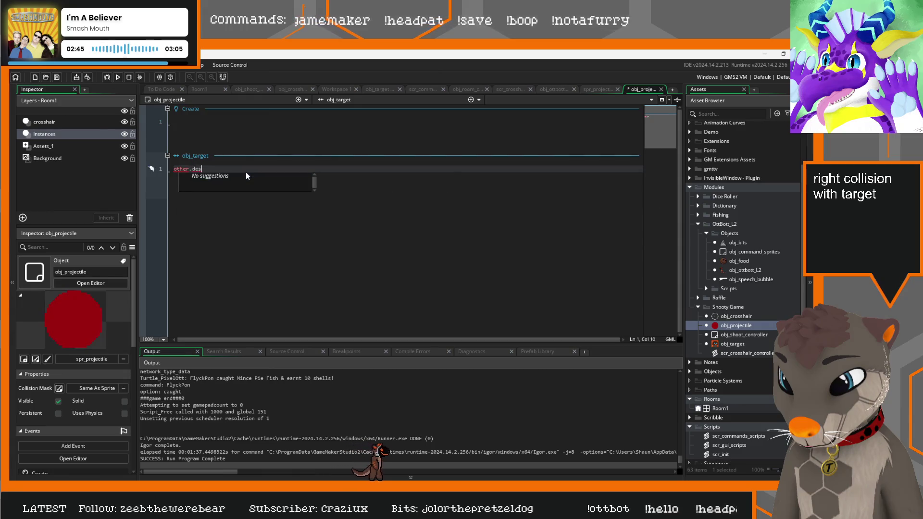
key("BackSpace")
key("BackSpace")
key("BackSpace")
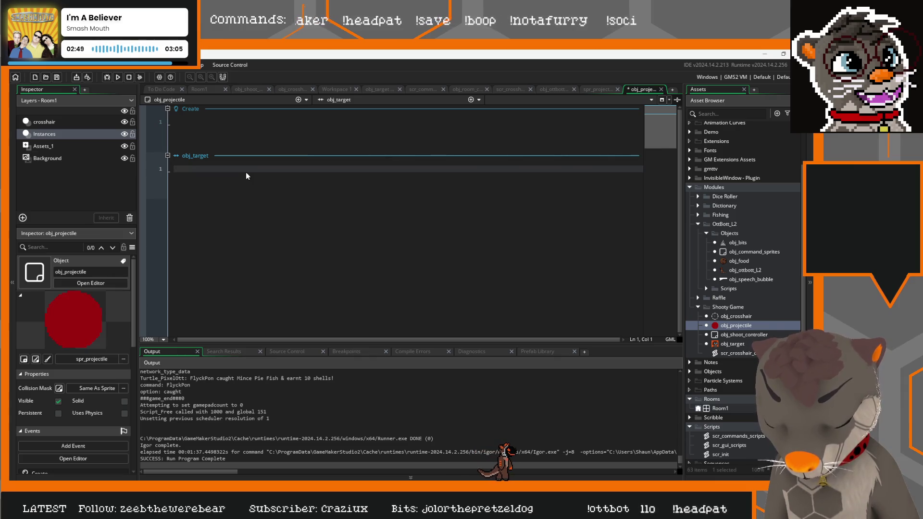
type("instance_")
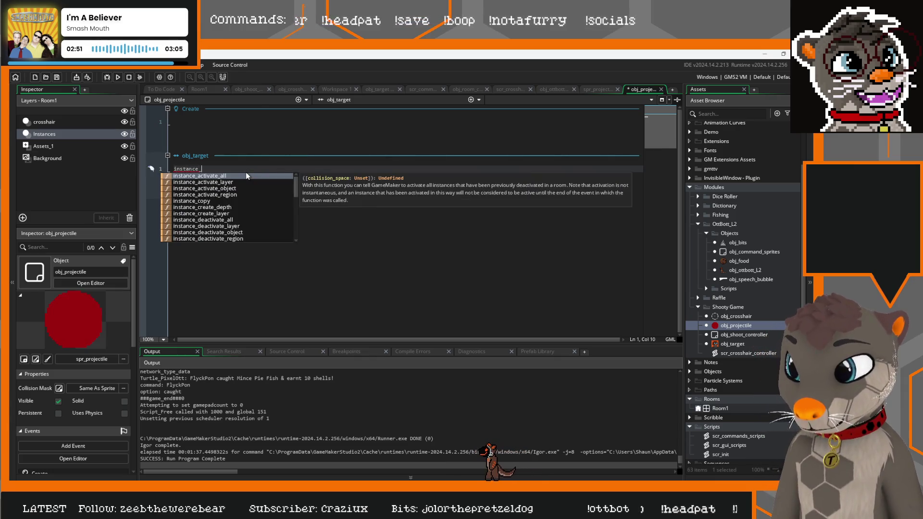
type("destroy(")
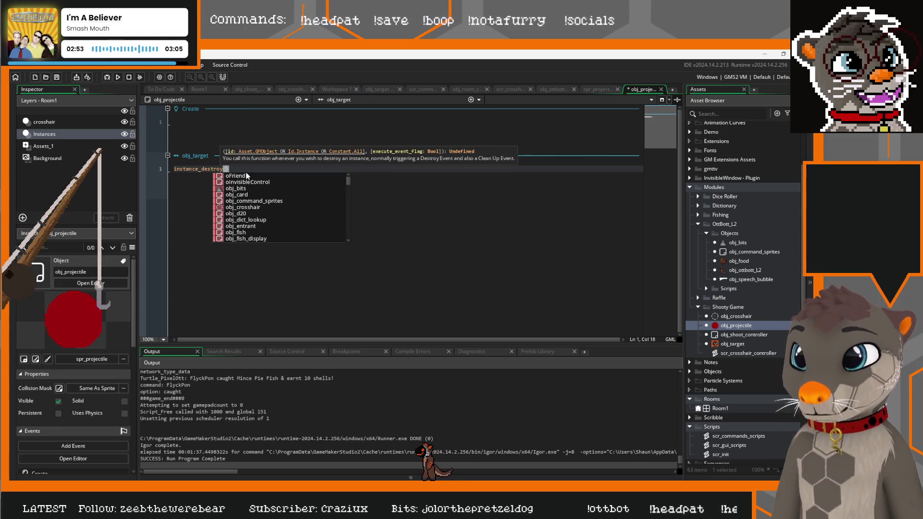
type("obj_")
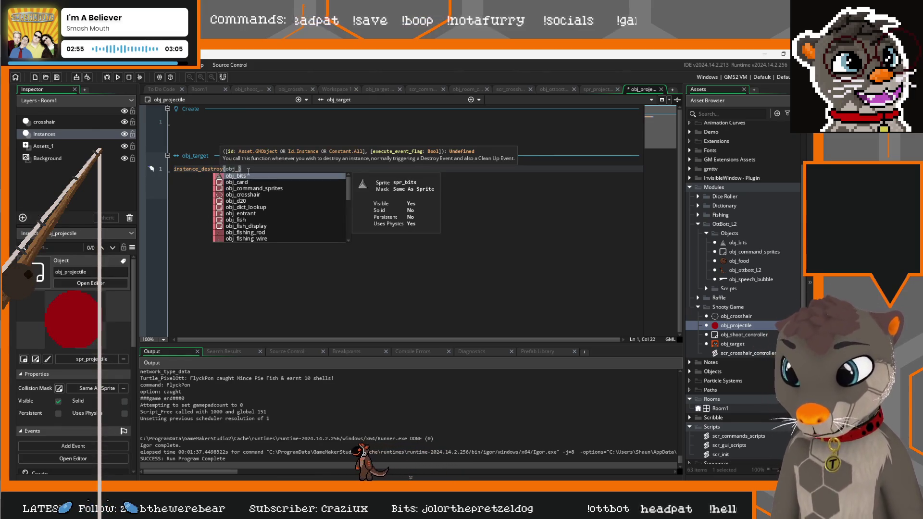
key("Down")
key("Down")
key("Down")
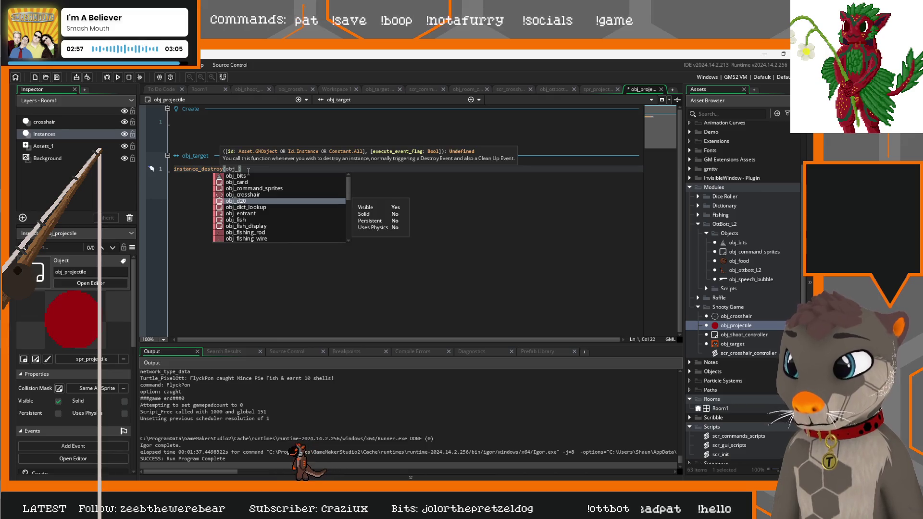
type("target")
key("Return")
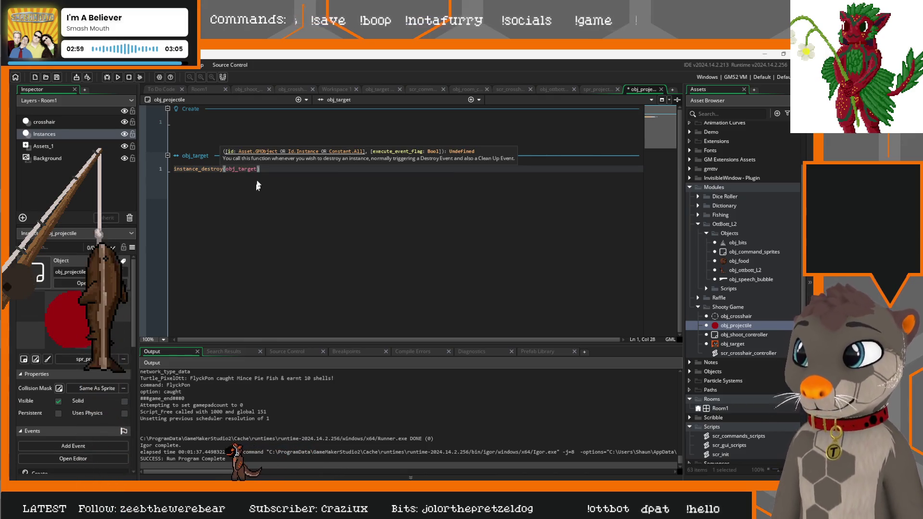
left_click(201, 136)
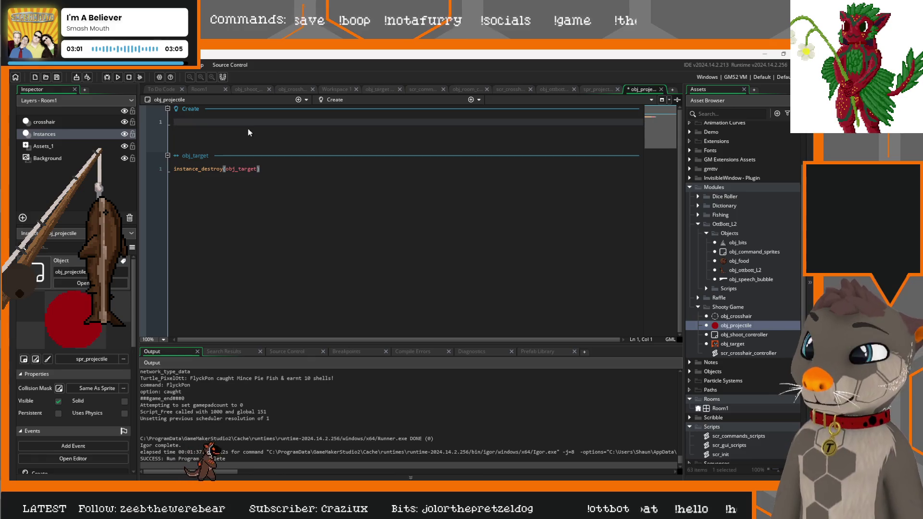
left_click(471, 99)
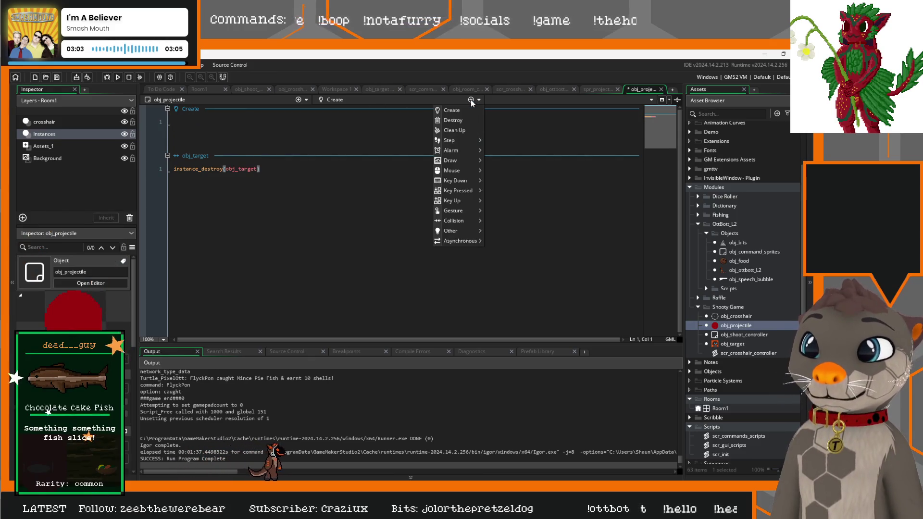
Step: Add an Alarm 0 event to obj_projectile that calls instance_destroy()
mouse_move(464, 150)
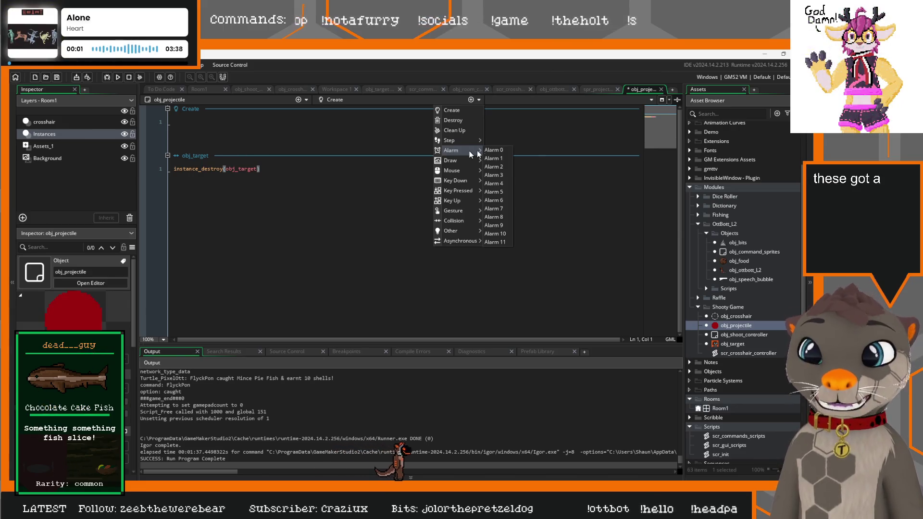
left_click(500, 149)
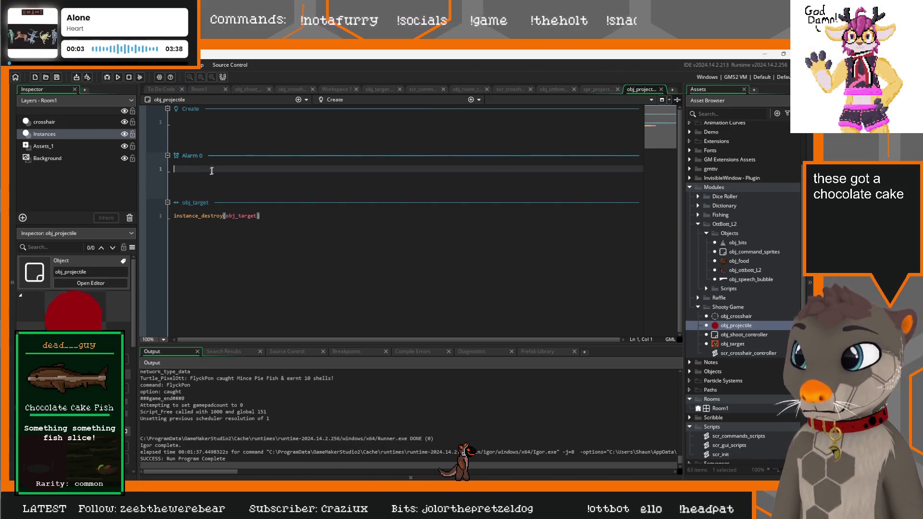
type("instance")
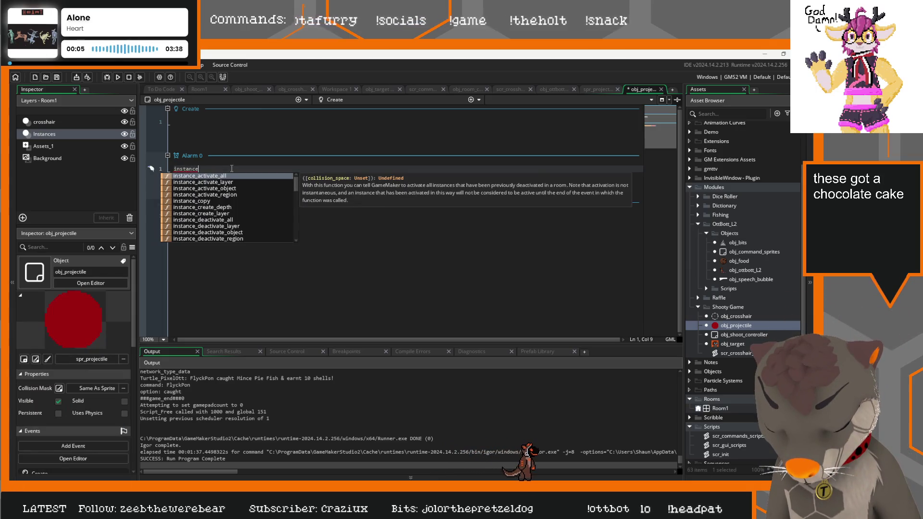
type("_destroy(")
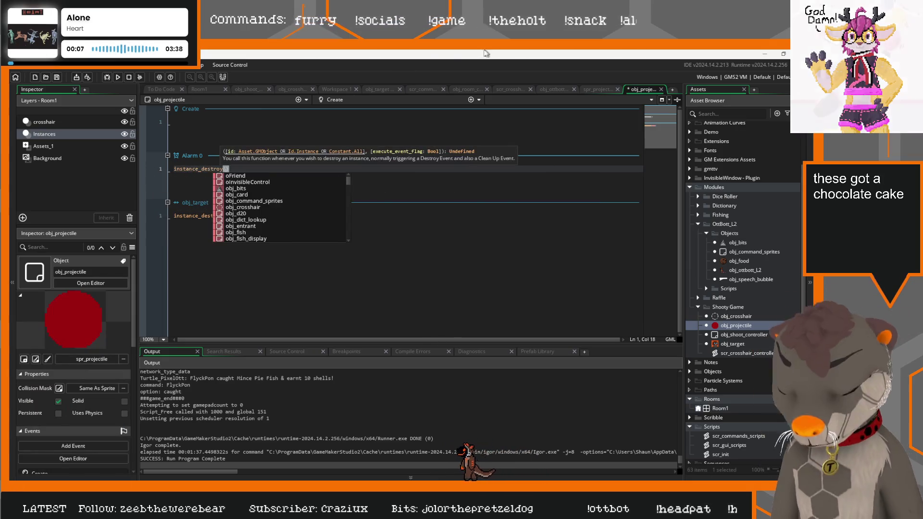
Step: Set alarm[0]=60 in obj_projectile's Create event
left_click(232, 123)
type("alarm")
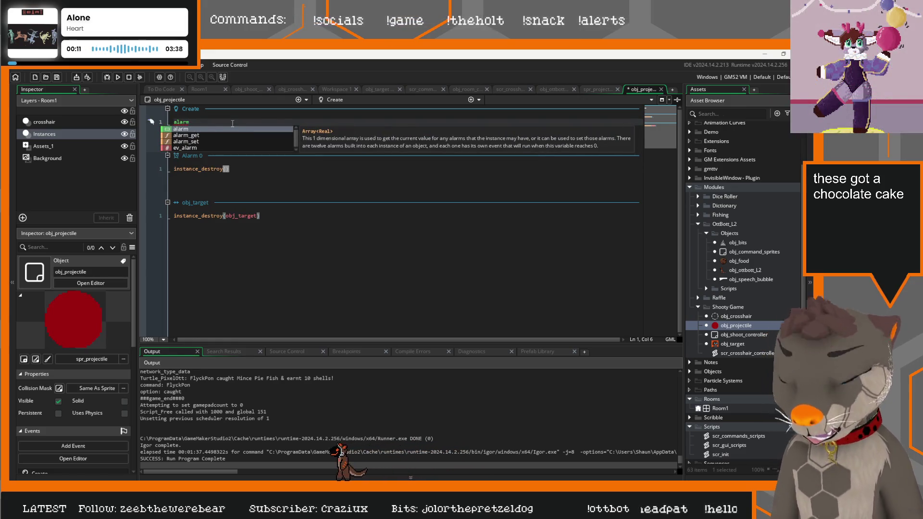
type("[")
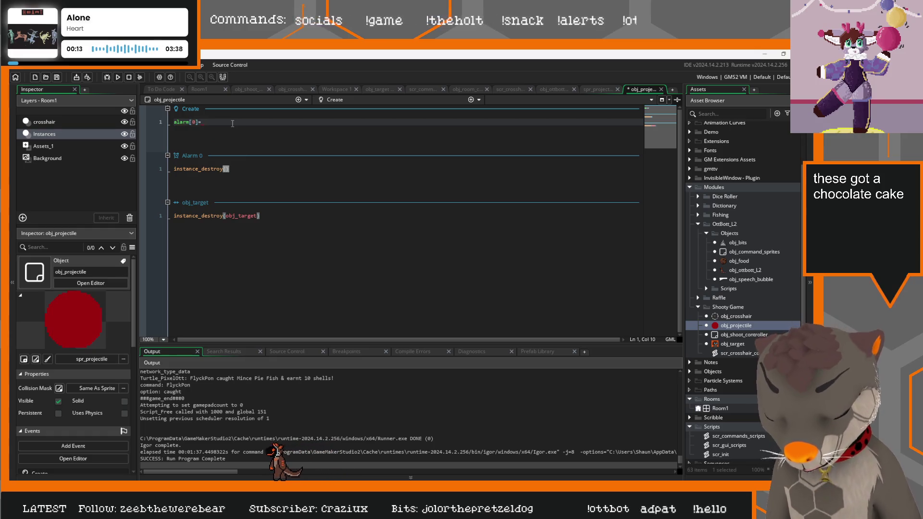
type("60")
left_click(310, 165)
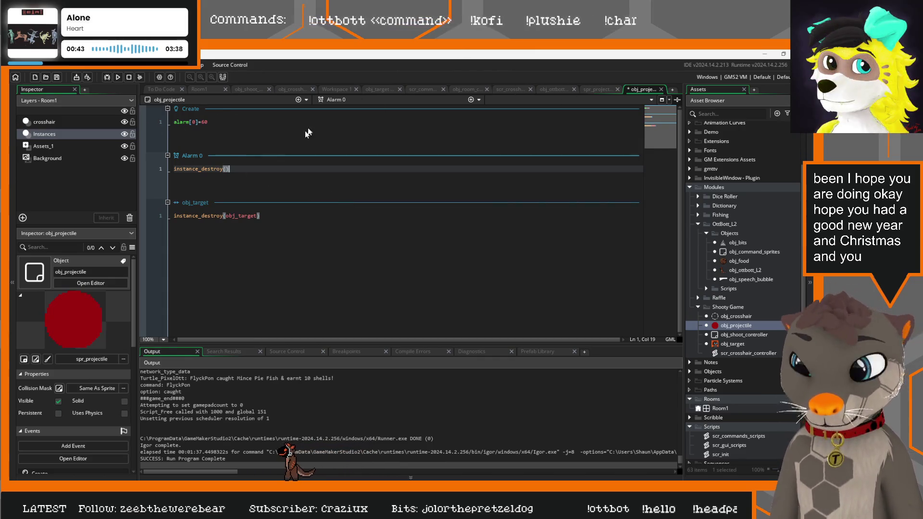
left_click(215, 121)
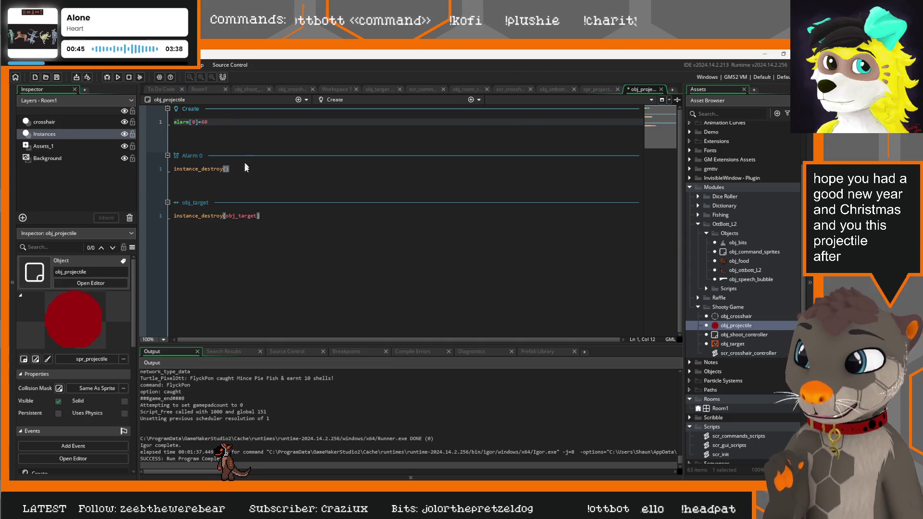
left_click(216, 169)
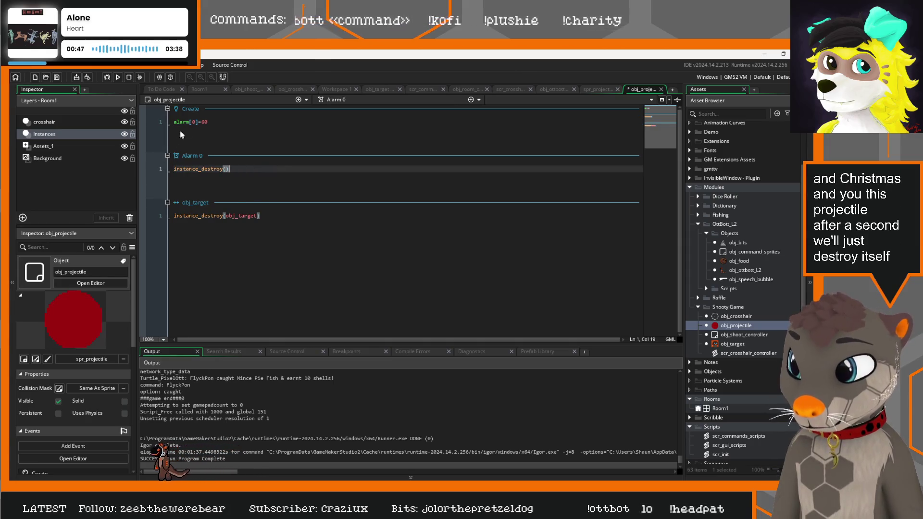
Step: Review the instance_destroy(obj_target) collision line, then bring up obj_target's code
left_click_drag(260, 215, 170, 218)
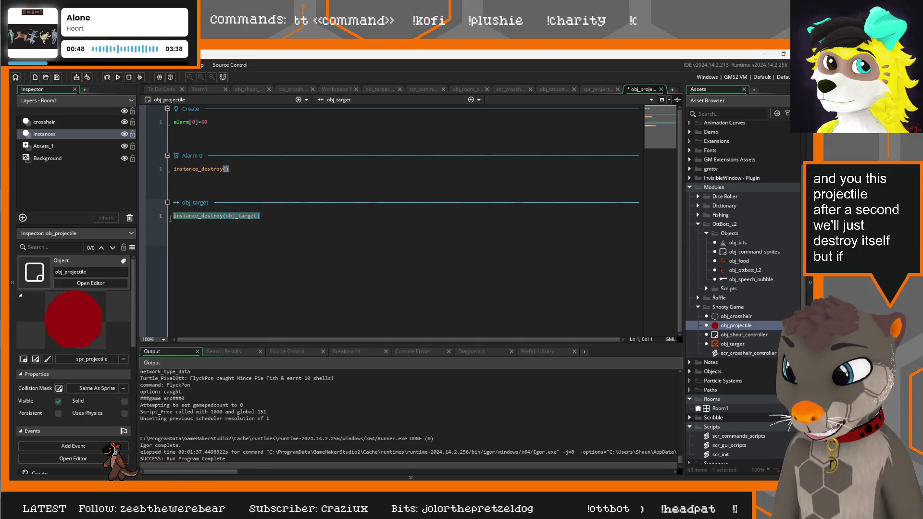
left_click(260, 215)
left_click_drag(259, 215, 169, 216)
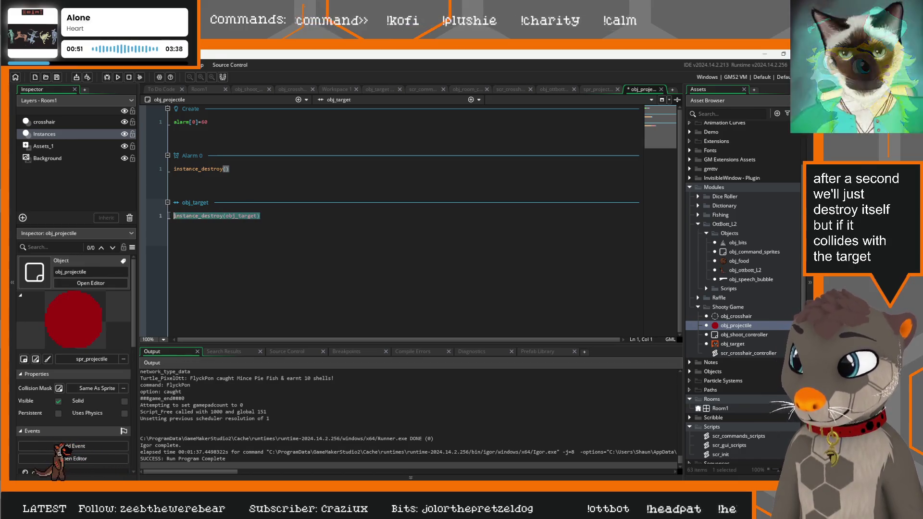
left_click(272, 215)
mouse_move(216, 215)
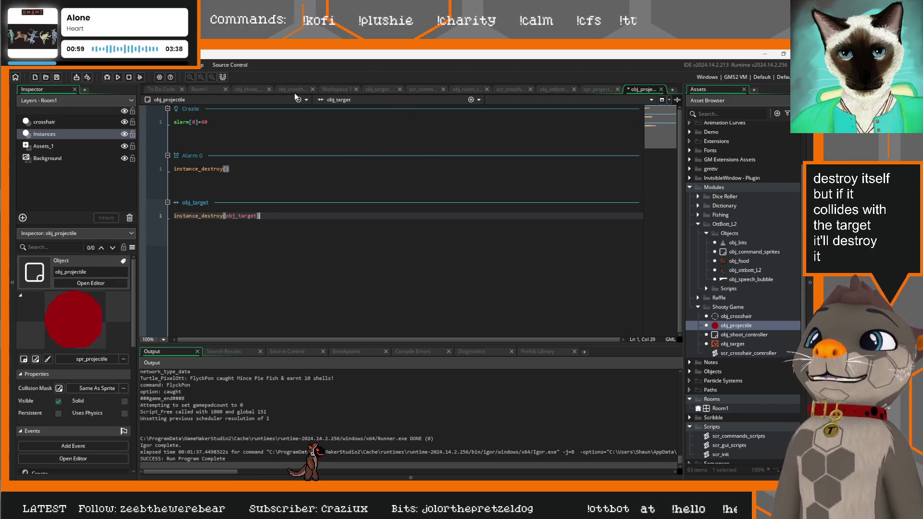
left_click(378, 89)
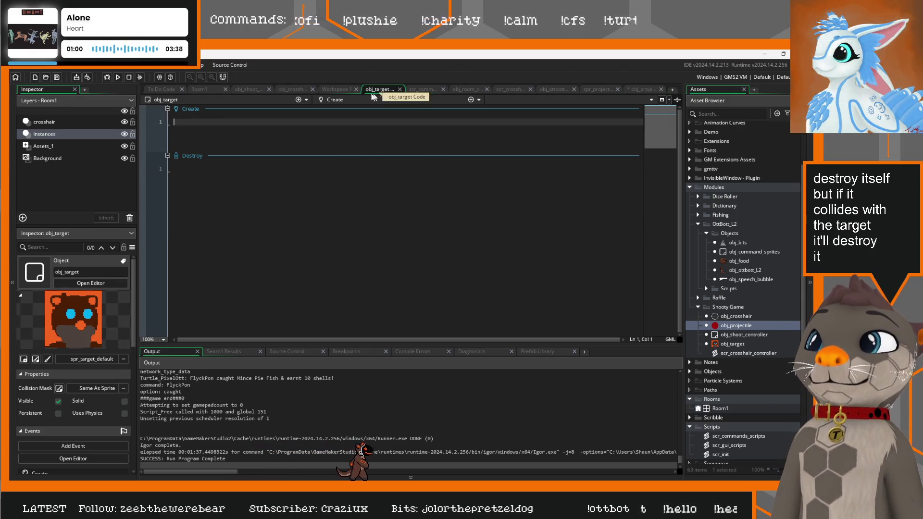
Step: Copy the random position lines from obj_shoot_controller into obj_target's Destroy event
left_click(195, 170)
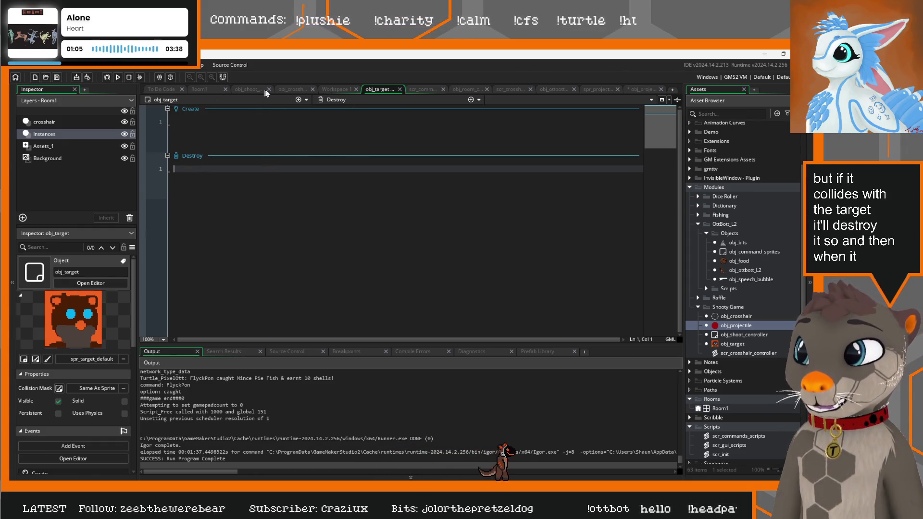
left_click(247, 90)
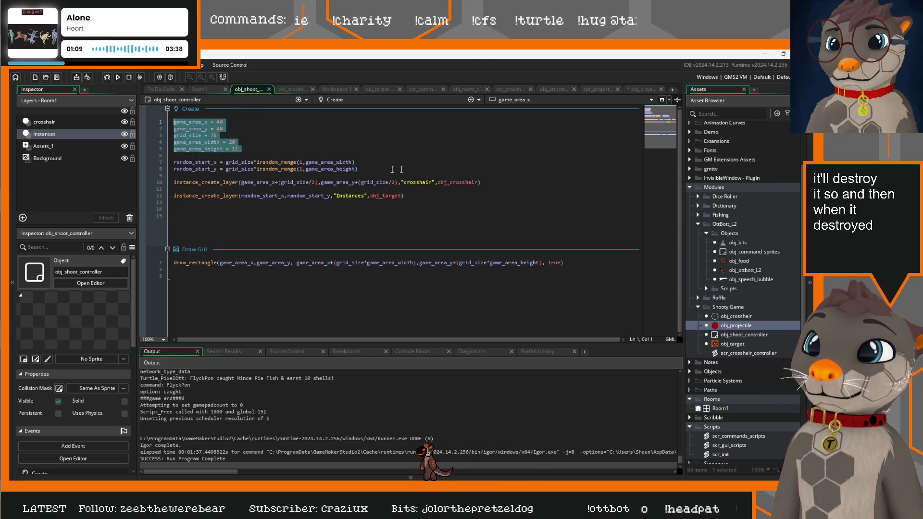
left_click_drag(392, 169, 122, 164)
key("ctrl+c")
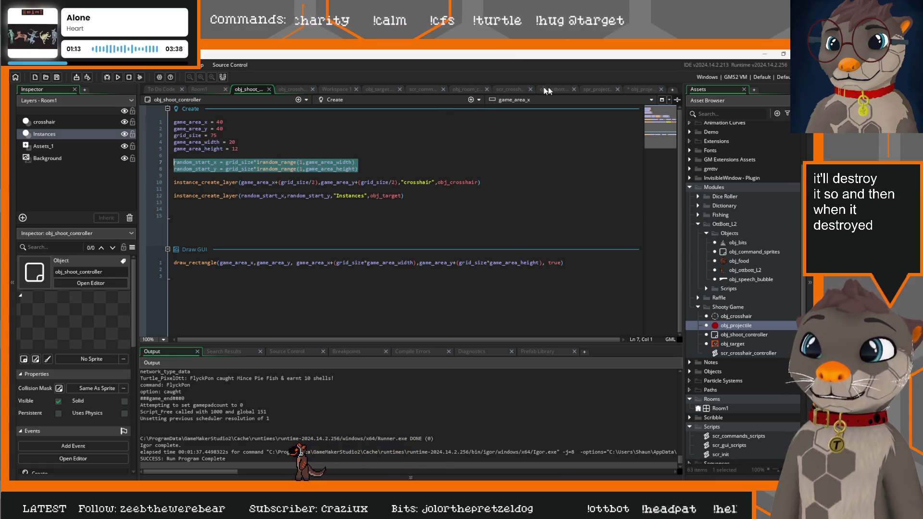
left_click(510, 90)
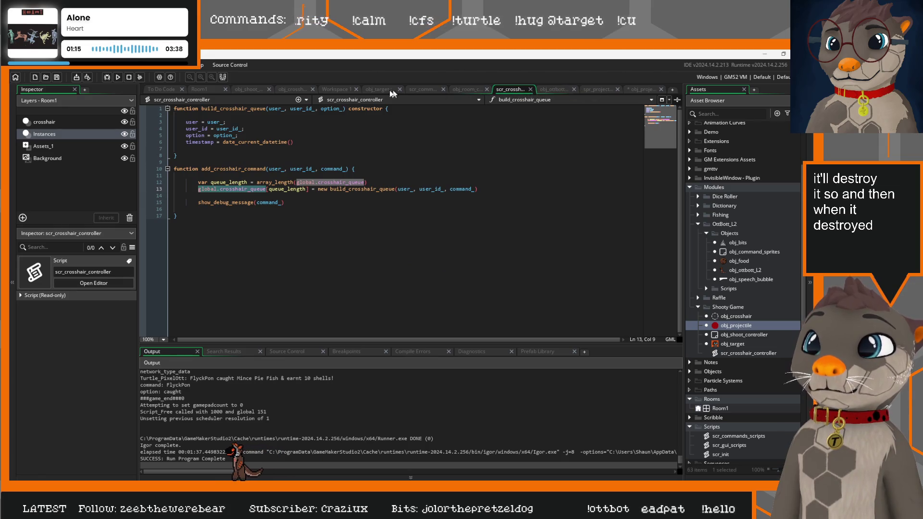
left_click(380, 89)
key("ctrl+v")
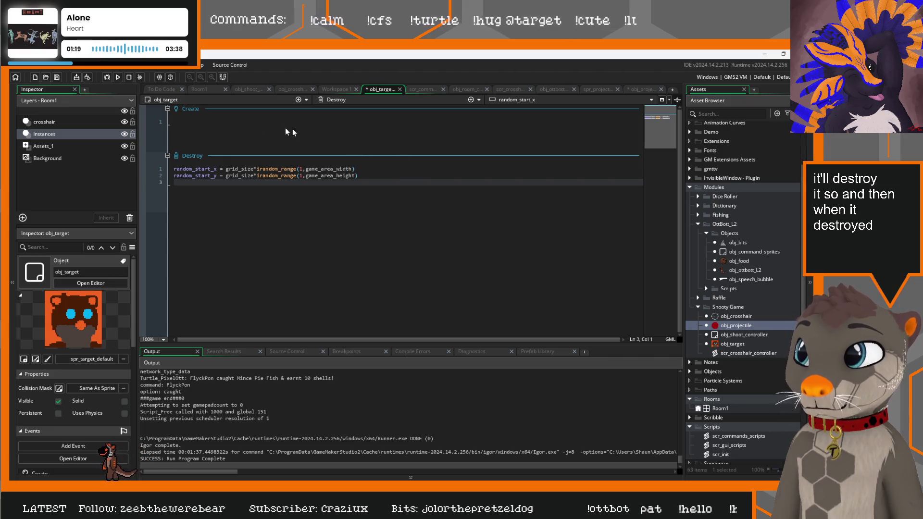
key("Return")
Step: Copy the game area variable lines from obj_shoot_controller into obj_target's Create event
left_click(426, 89)
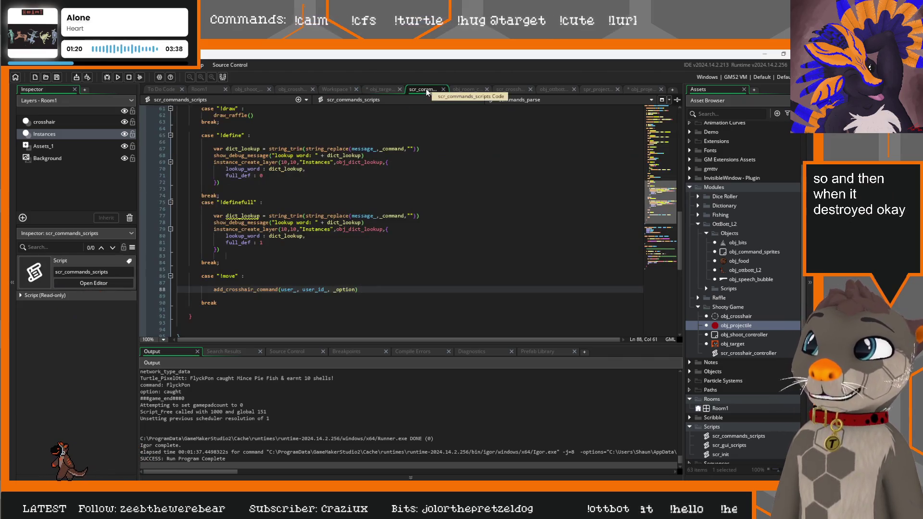
left_click(465, 89)
left_click(248, 89)
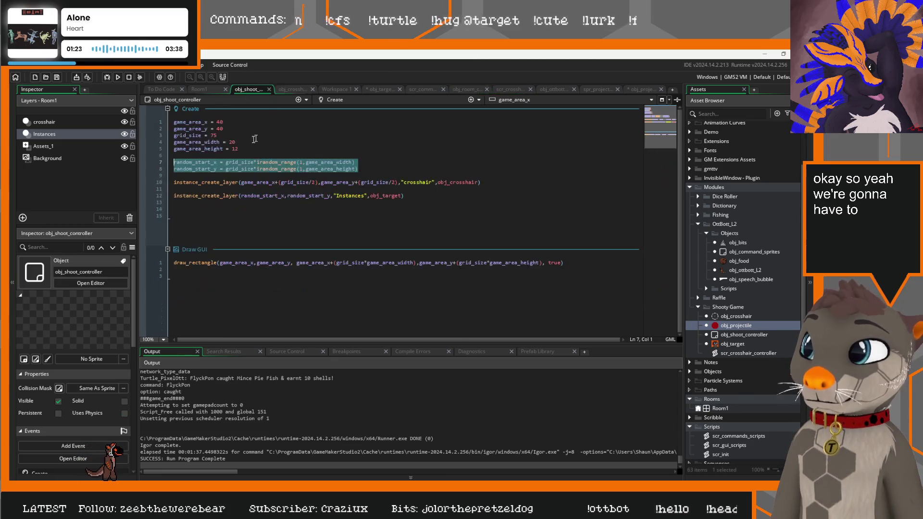
left_click_drag(240, 149, 163, 120)
key("ctrl+c")
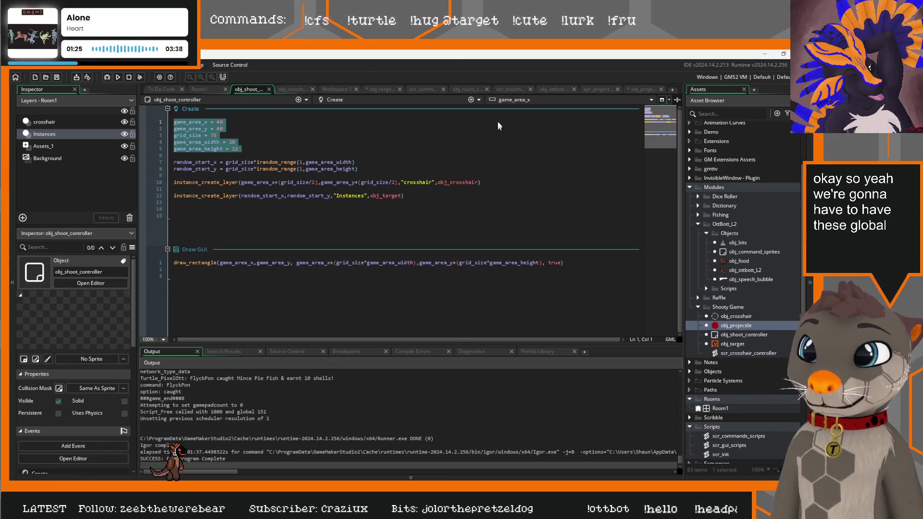
left_click(379, 89)
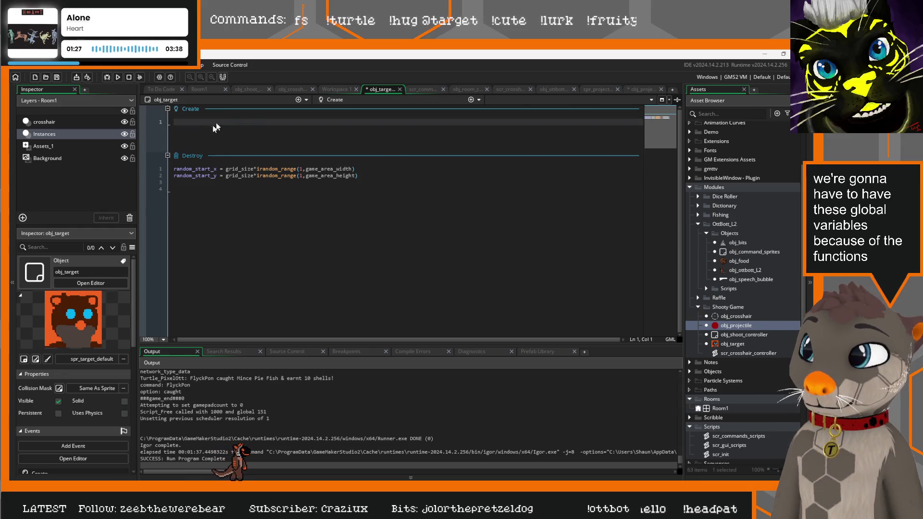
key("ctrl+v")
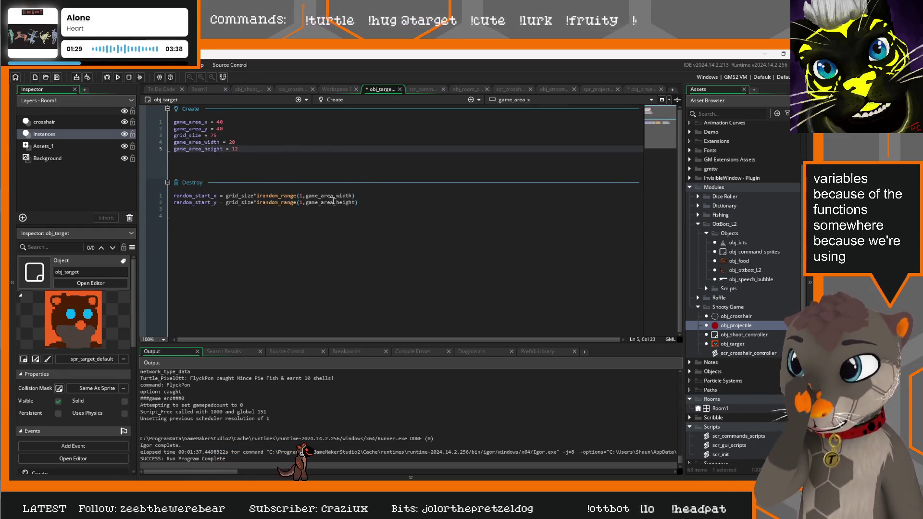
Step: Copy obj_shoot_controller's obj_target spawn line for obj_target's Destroy event
left_click(378, 201)
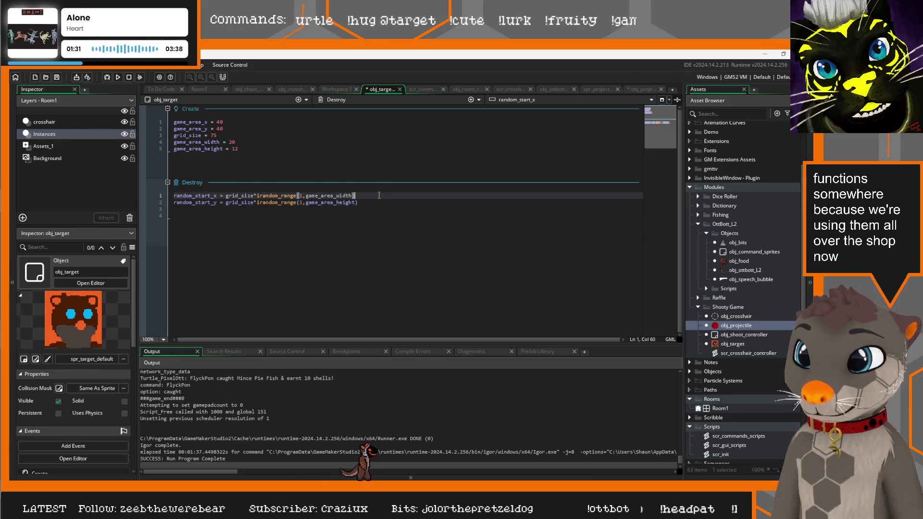
key("Down")
key("Down")
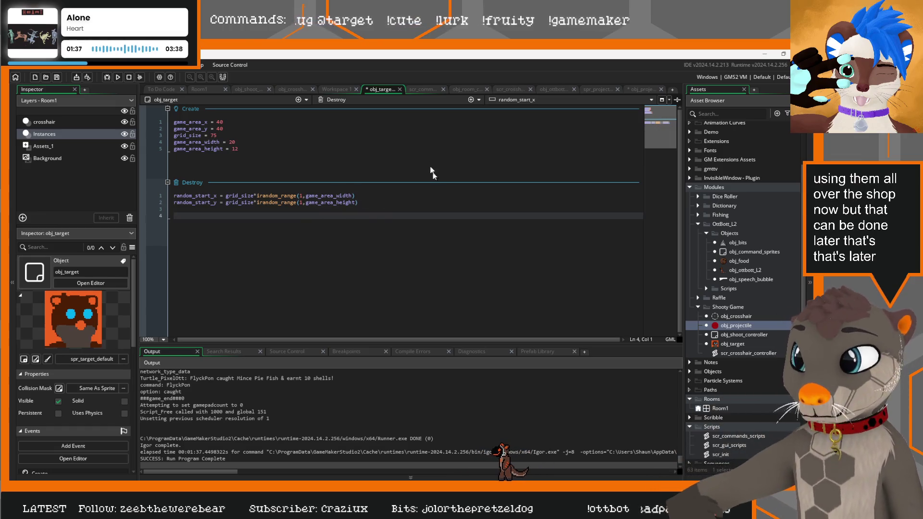
left_click(245, 90)
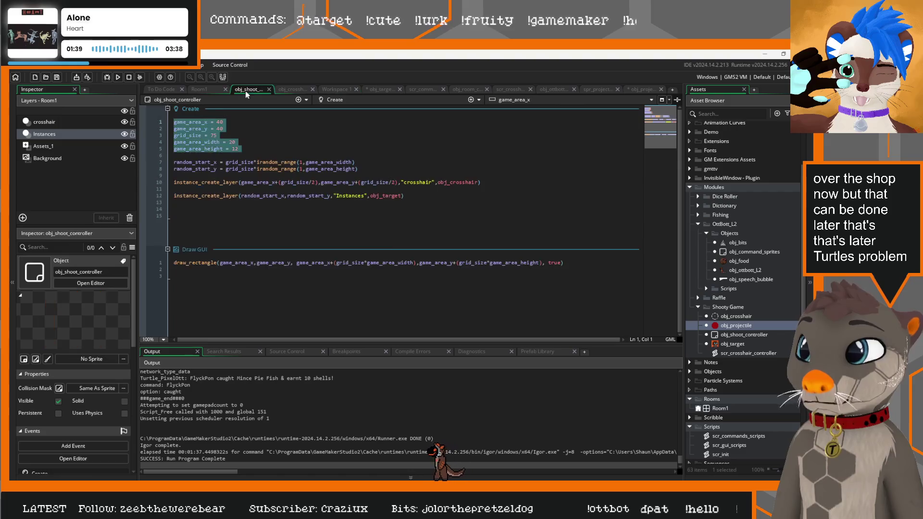
left_click_drag(404, 195, 174, 196)
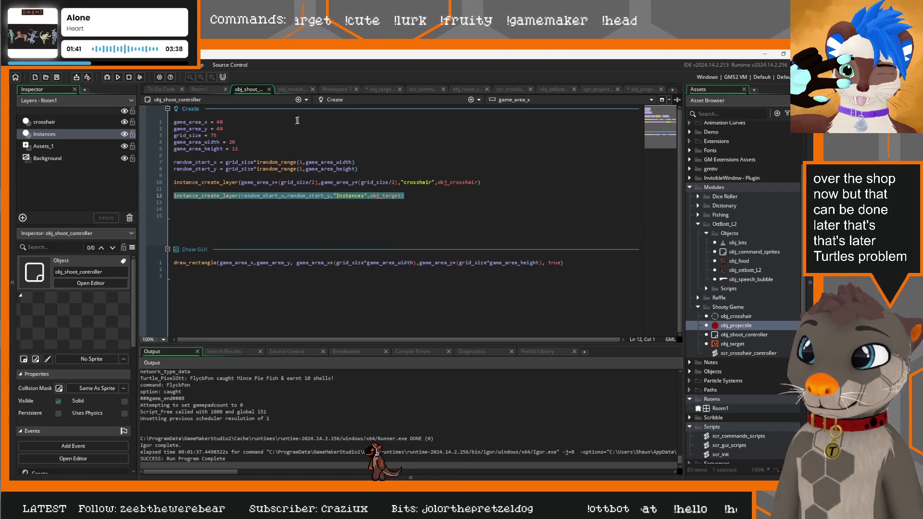
left_click(371, 91)
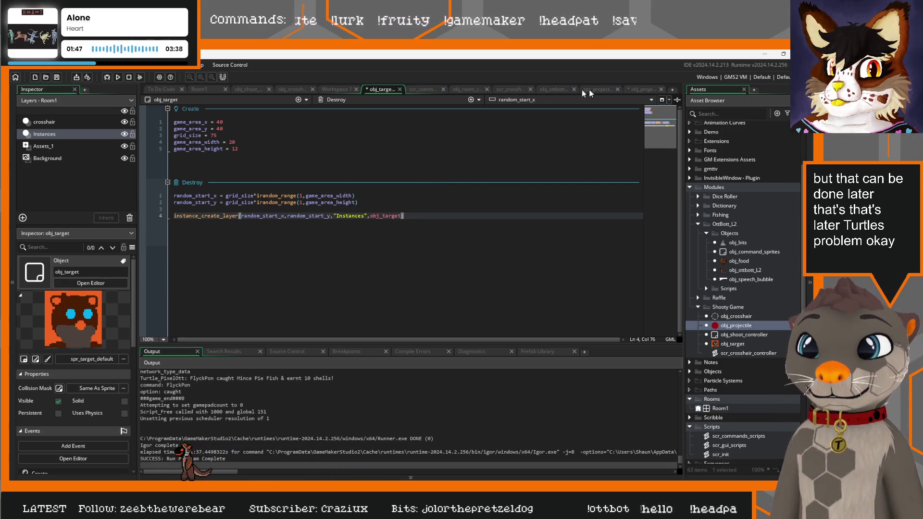
left_click(425, 89)
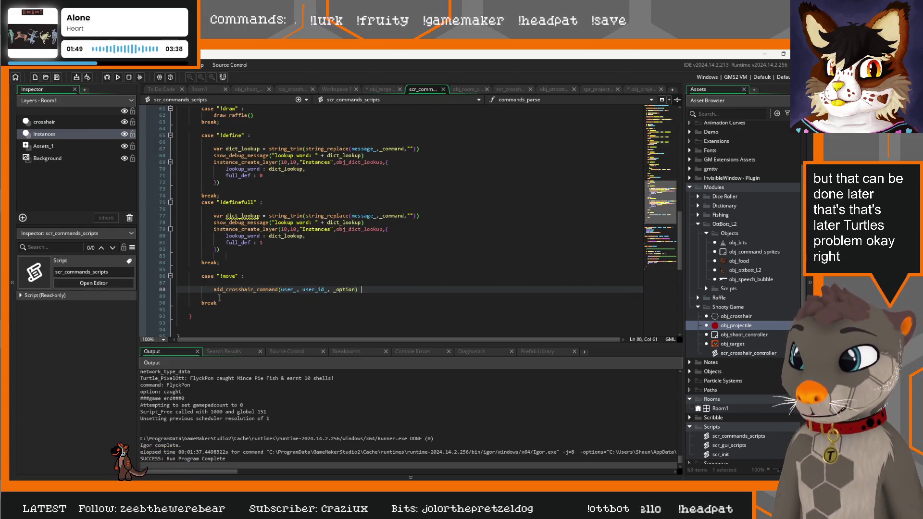
Step: Duplicate the "!move" case as a "!shoot" case passing "shoot" to add_crosshair_command
left_click_drag(219, 298, 162, 276)
key("ctrl+c")
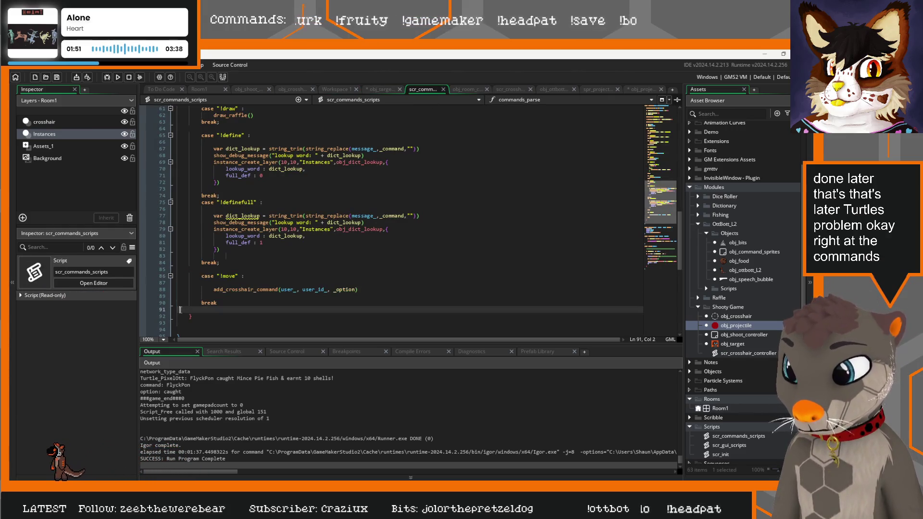
left_click(177, 309)
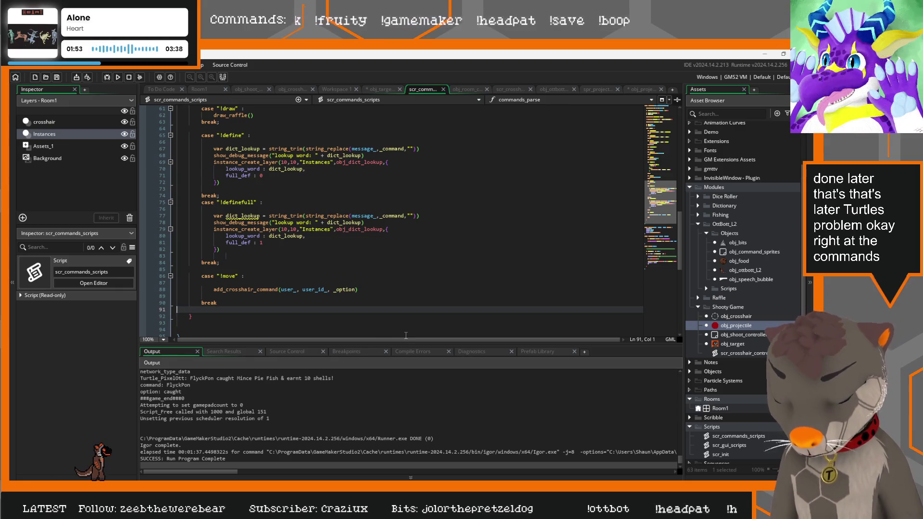
key("ctrl+v")
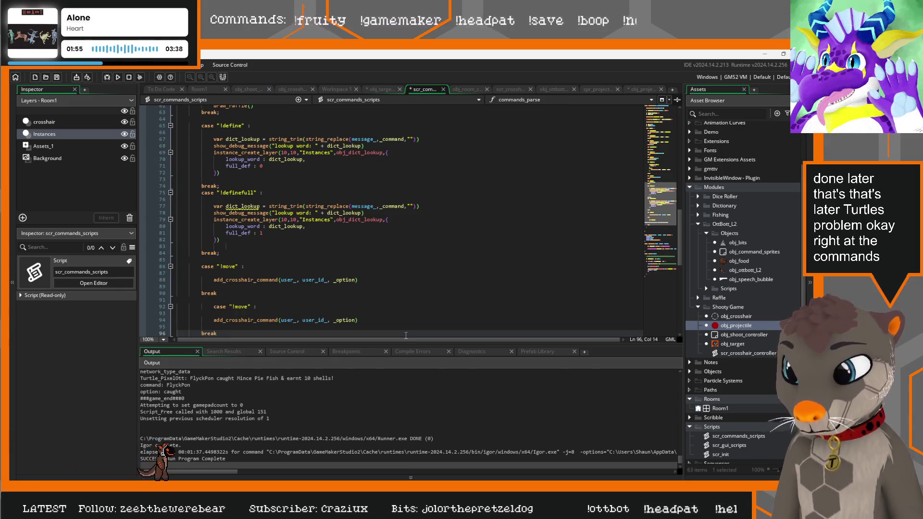
scroll(336, 298, "down", 2)
left_click(210, 269)
key("BackSpace")
key("End")
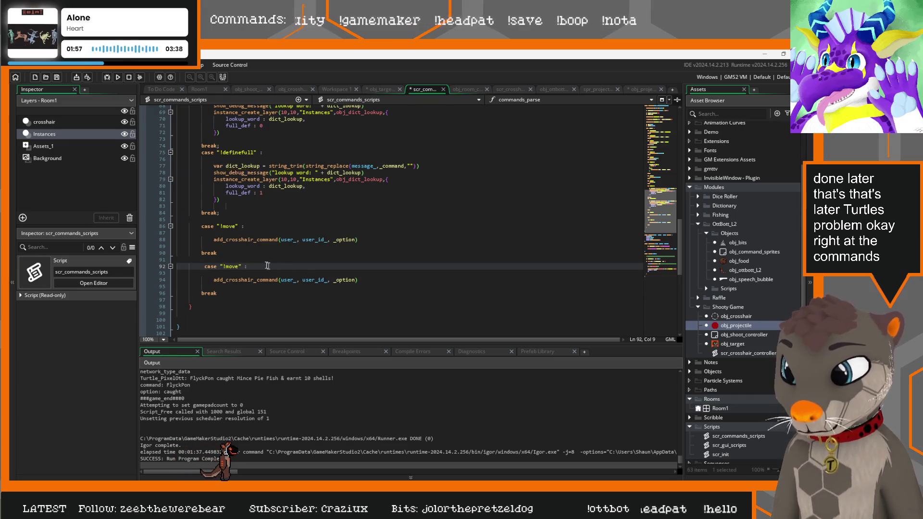
type("shoo")
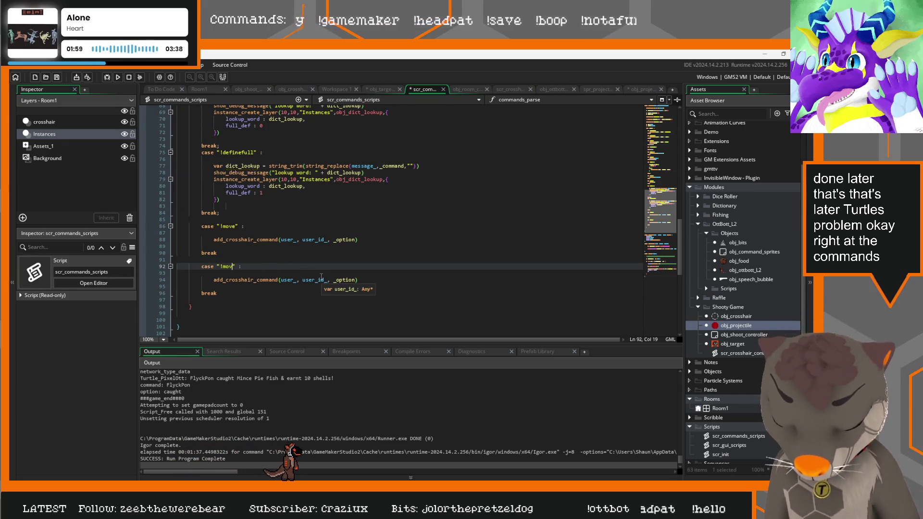
type("t")
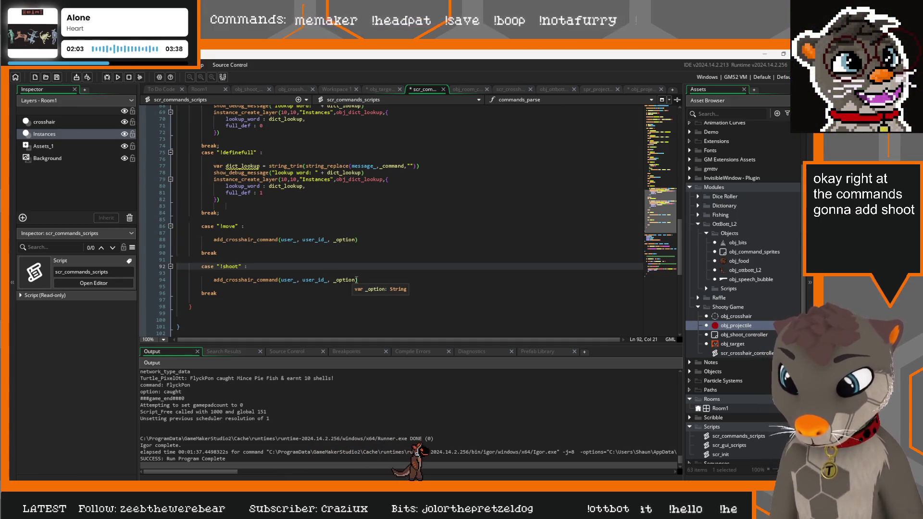
left_click(335, 280)
type("\"shoot")
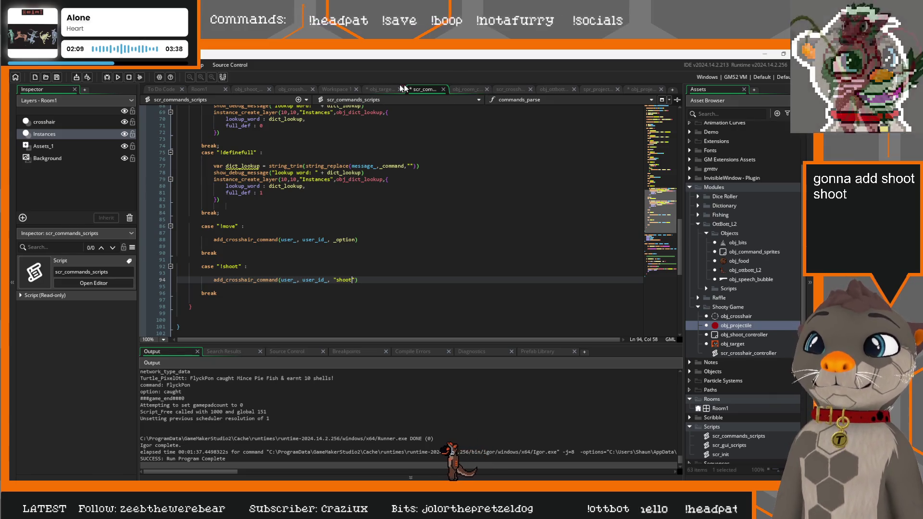
left_click(512, 90)
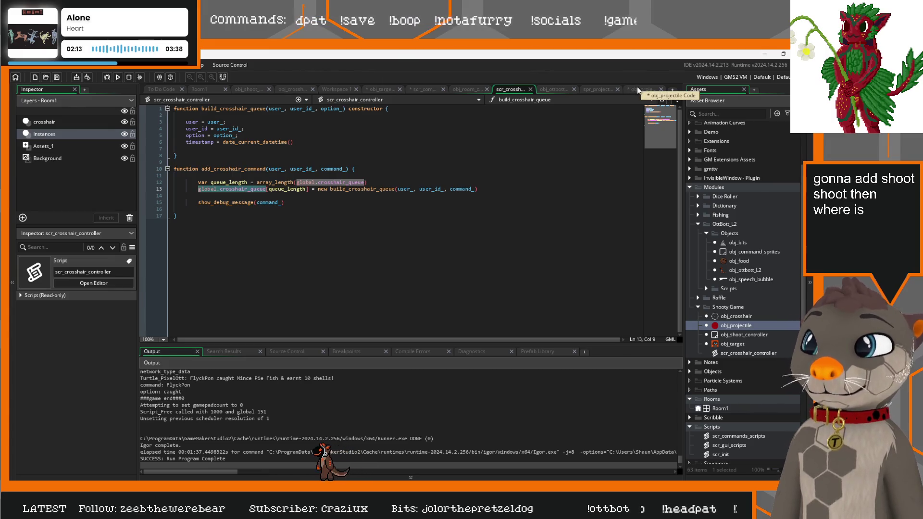
Step: Close the crosshair controller and OttBot tabs and bring up obj_crosshair's Alarm 0 code
left_click(530, 90)
left_click(566, 90)
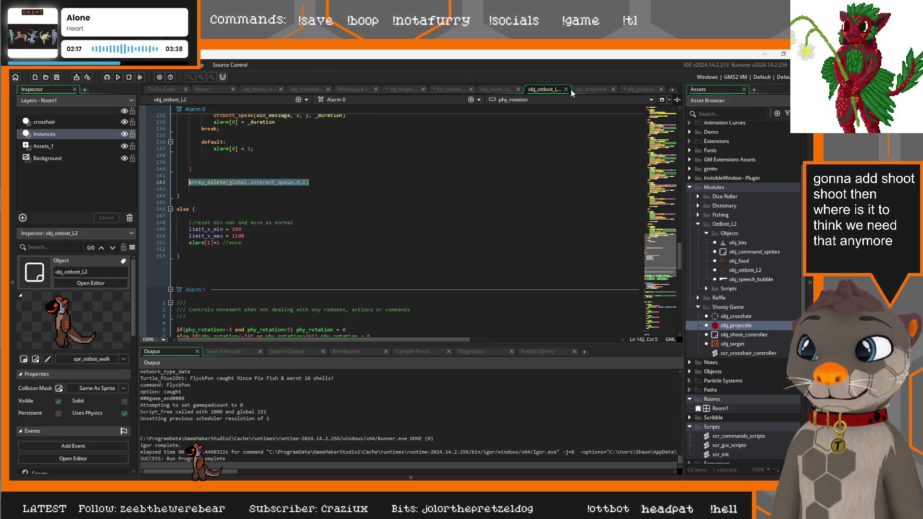
left_click(570, 89)
left_click(588, 89)
left_click(511, 89)
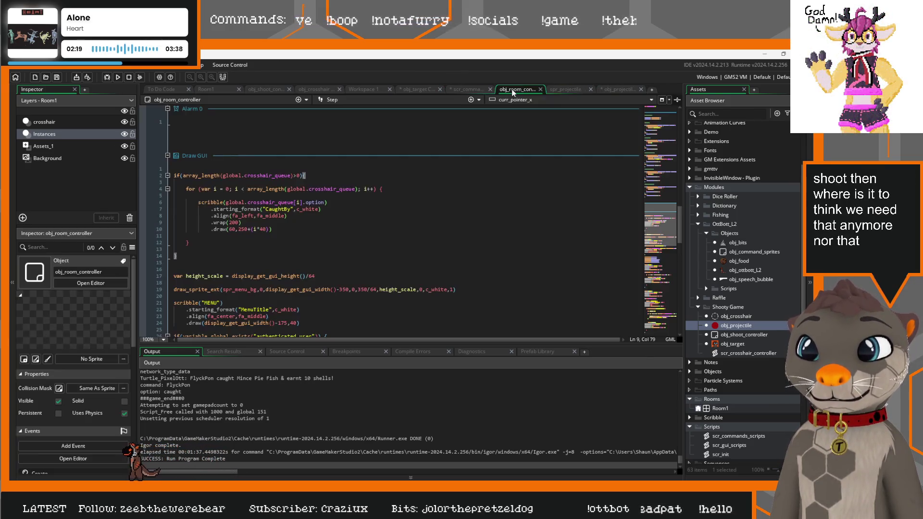
left_click(466, 89)
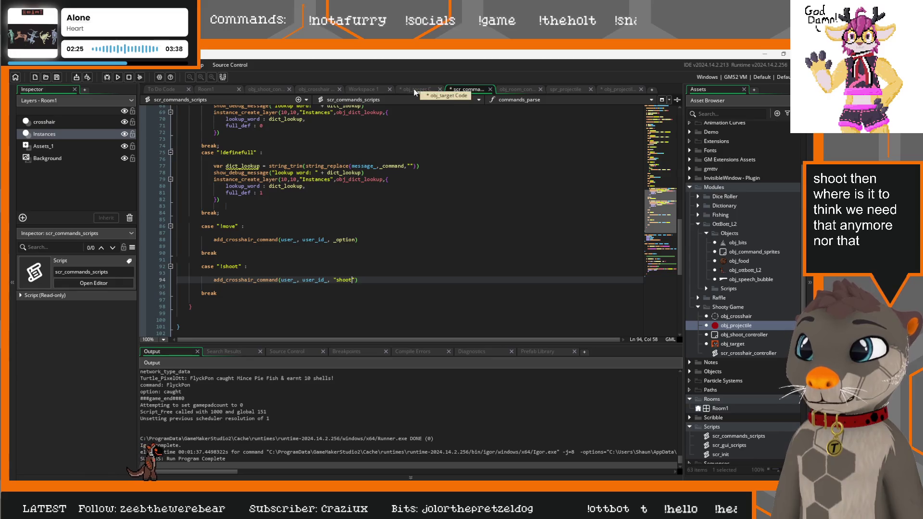
left_click(311, 89)
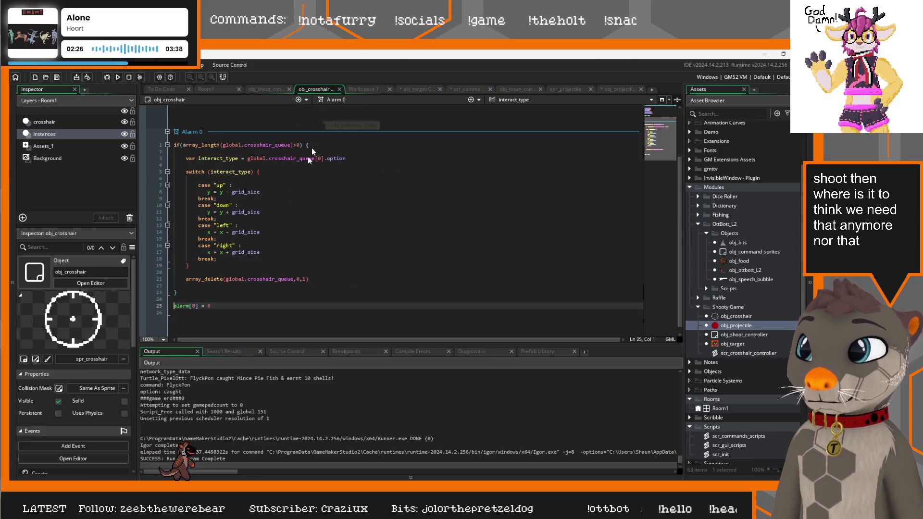
Step: Duplicate the "right" case in Alarm 0 as a new case
left_click(217, 260)
key("Return")
left_click_drag(218, 259, 152, 245)
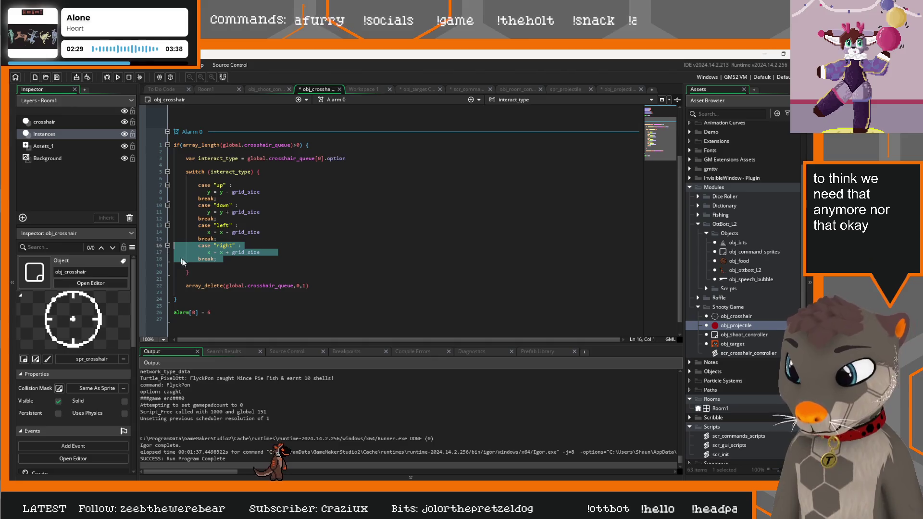
key("ctrl+c")
left_click(177, 265)
key("ctrl+v")
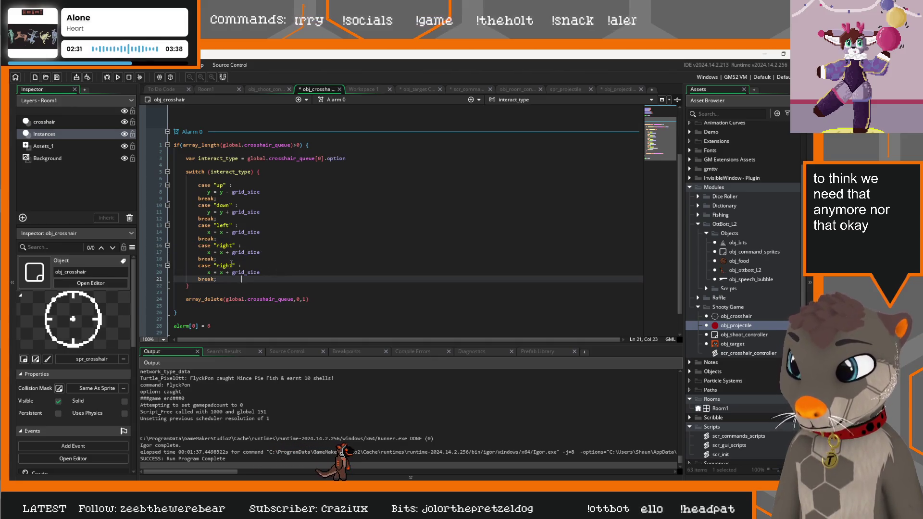
left_click(230, 265)
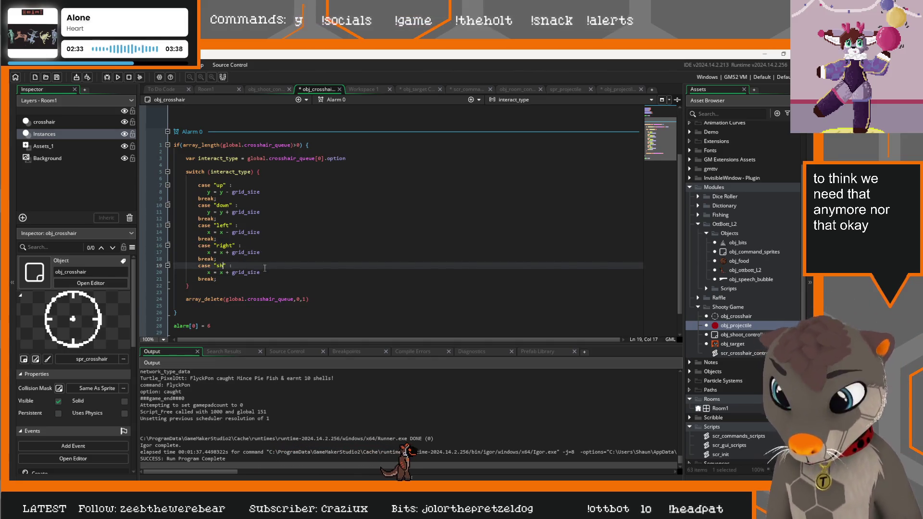
type("oot")
left_click_drag(263, 271, 207, 272)
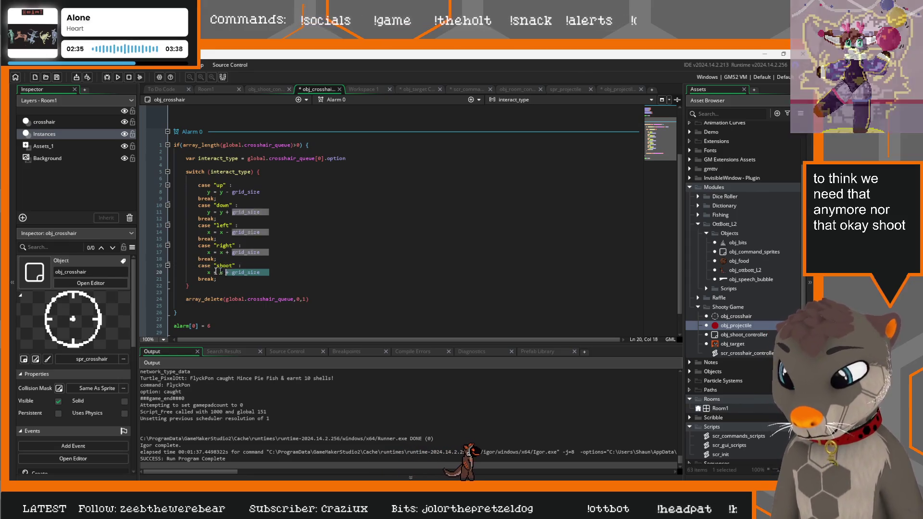
Step: Replace its movement line with instance_create_layer(x, y, "Instances", obj_projectile) and run the game
type("instance_")
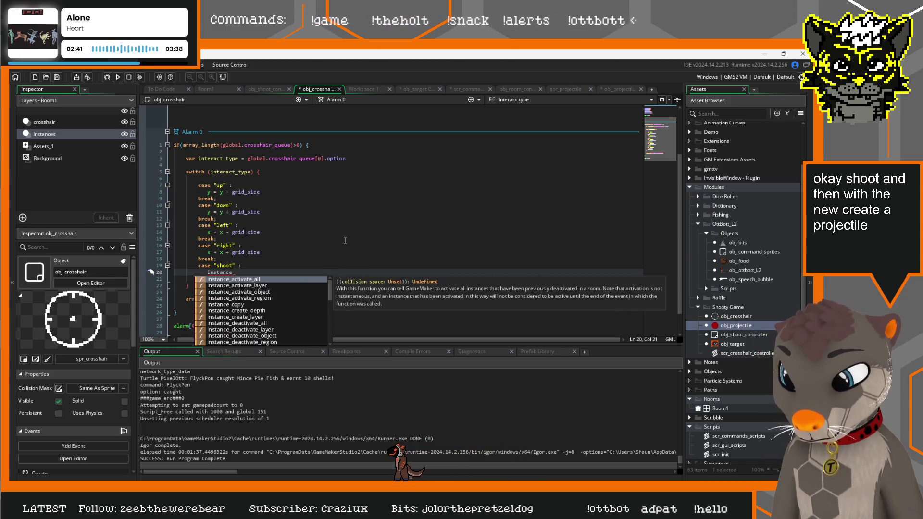
type("create_d")
key("Return")
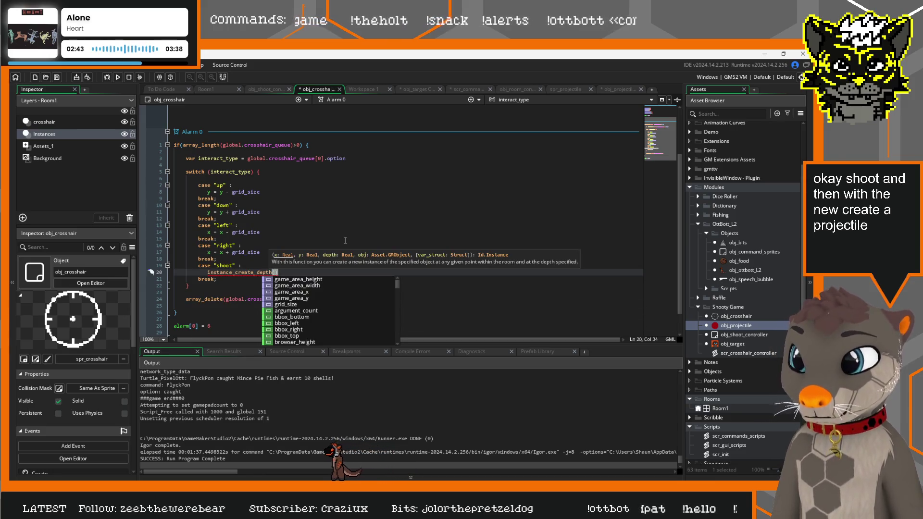
type("x,y")
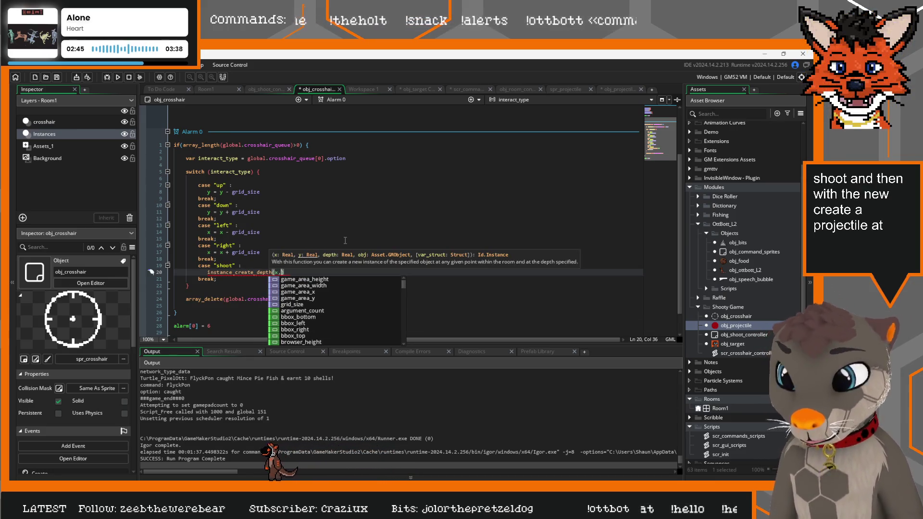
type(",")
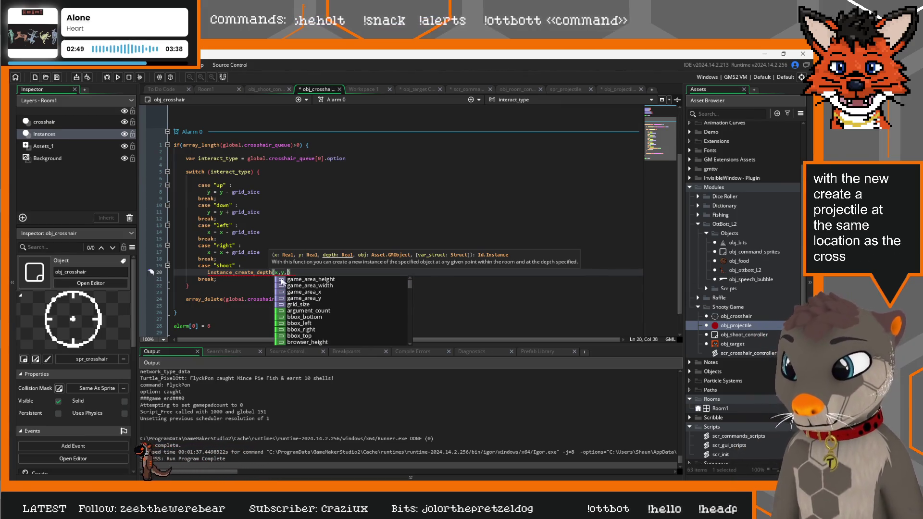
key("Left")
key("Left")
key("Left")
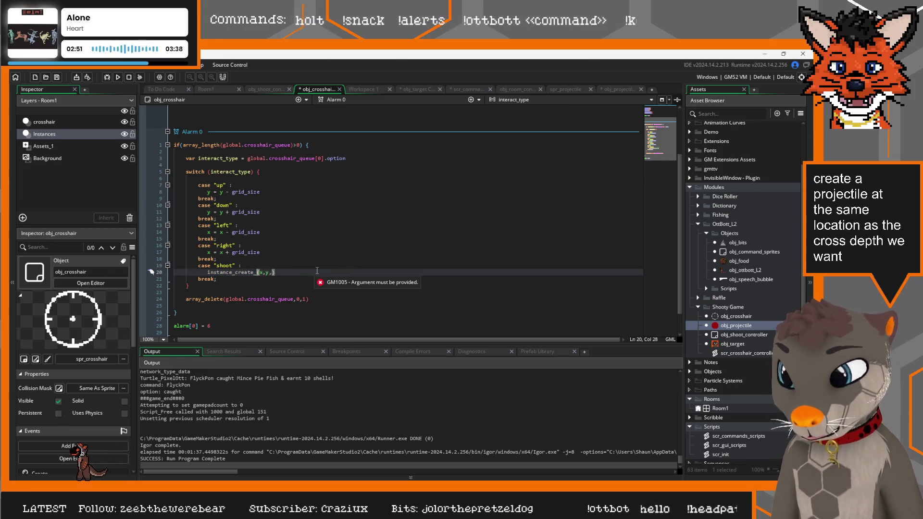
key("BackSpace")
key("BackSpace")
key("BackSpace")
type("layer")
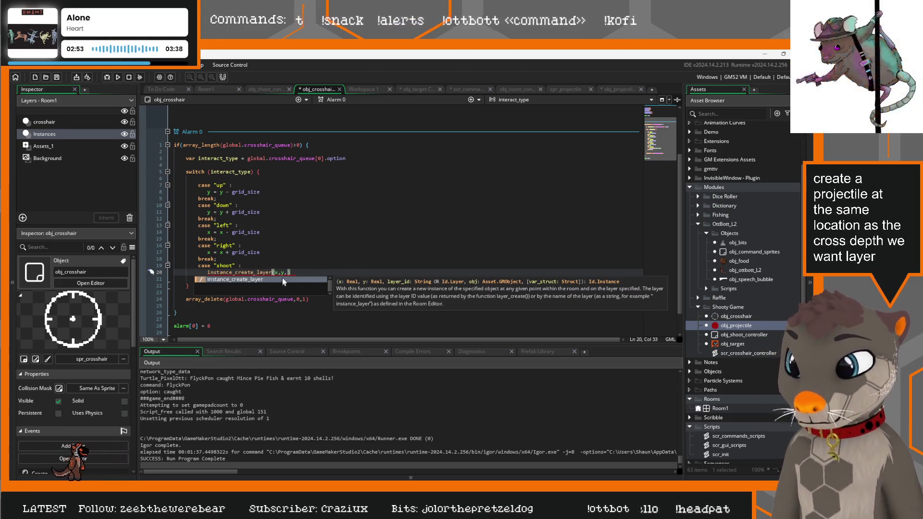
left_click(288, 268)
left_click(290, 273)
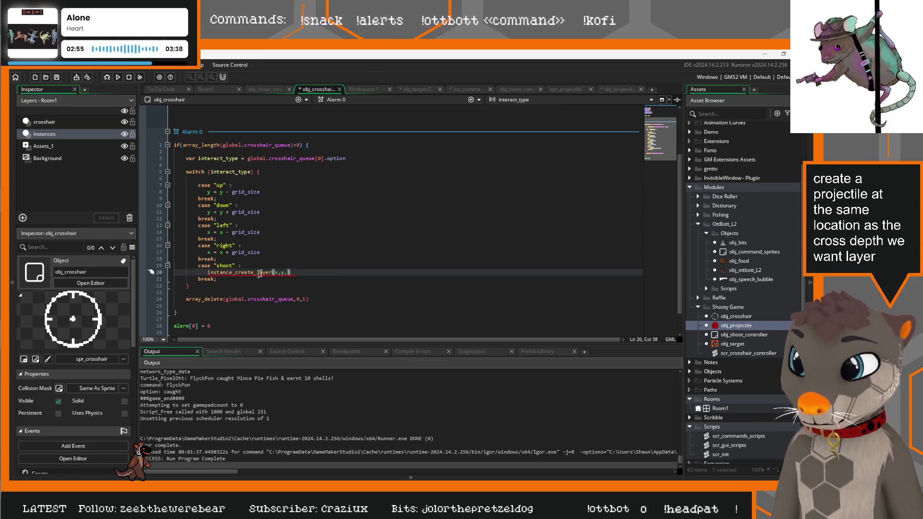
type("\"Instanc")
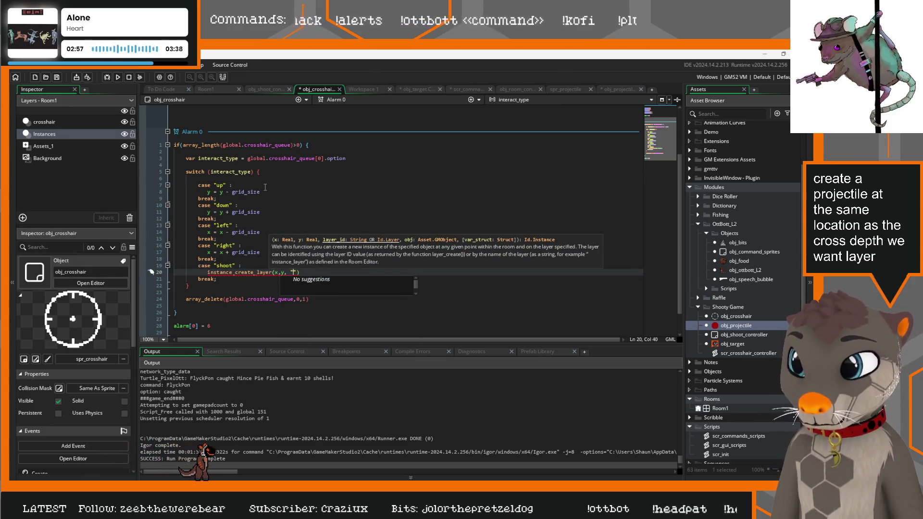
type("es\", ")
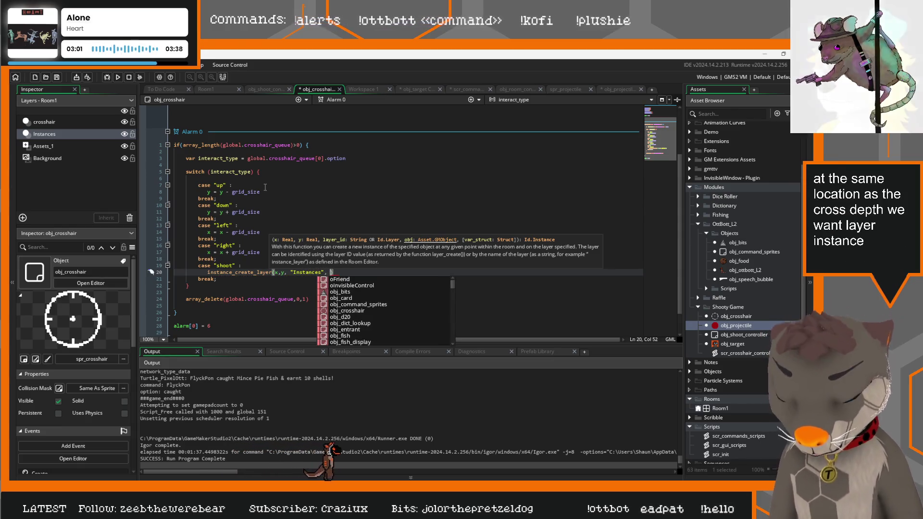
type("obj_")
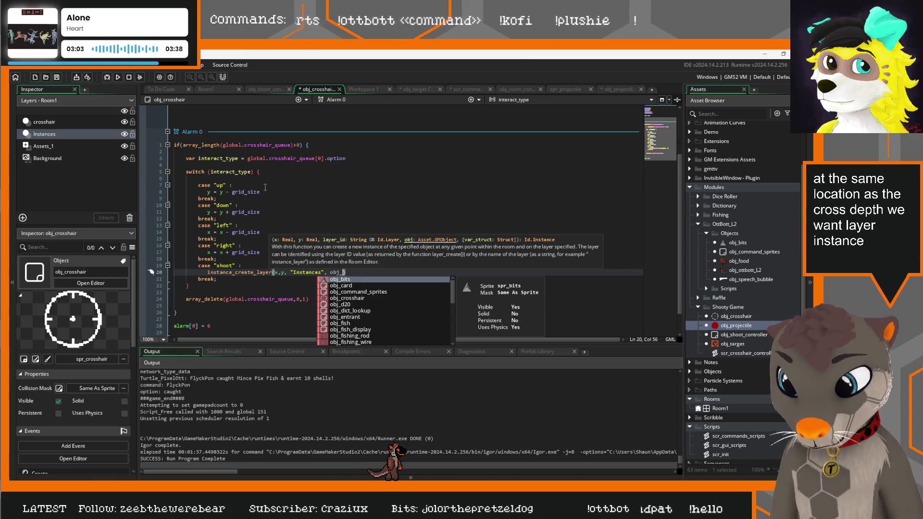
type("projectile")
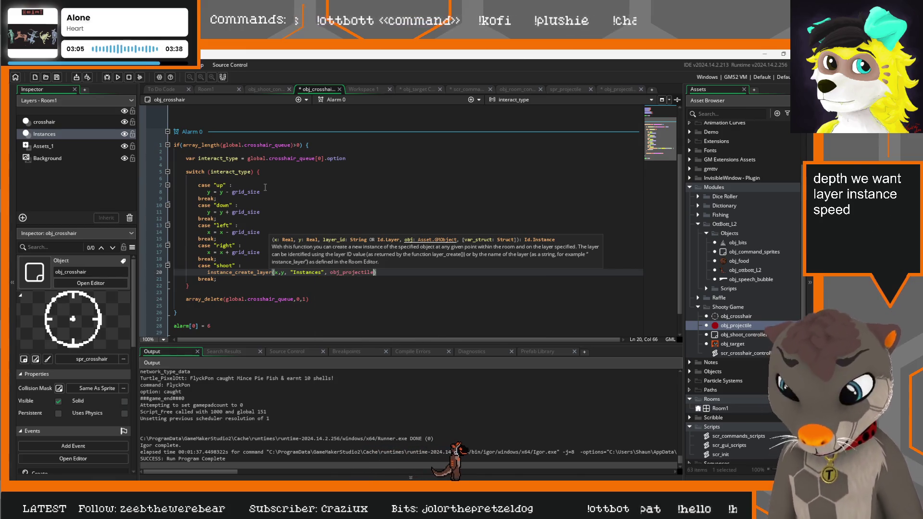
key("ctrl+space")
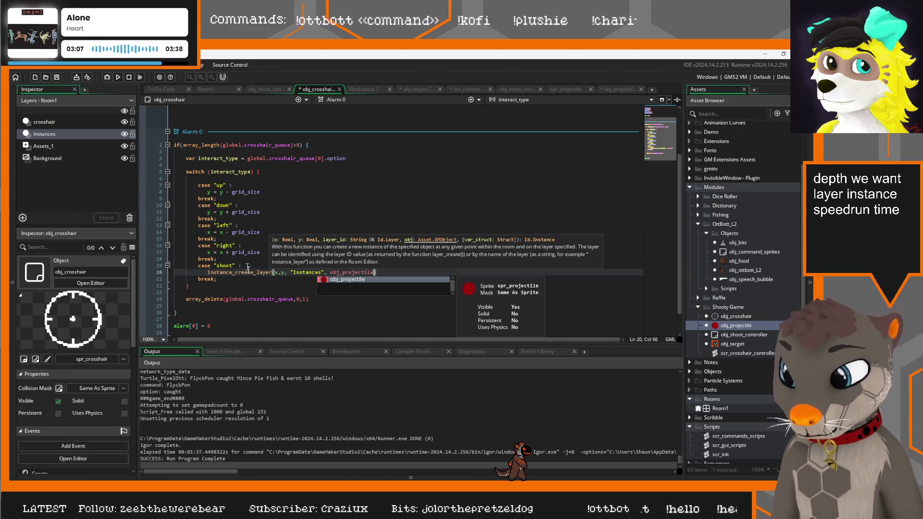
left_click(248, 270)
key("F5")
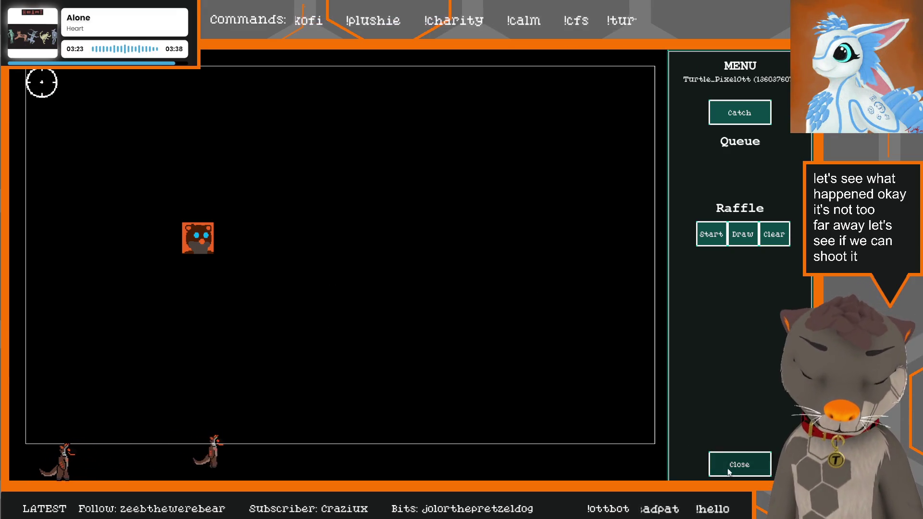
Step: Close the test game, set spr_projectile's origin to Middle Centre (15,15), and rerun
key("Escape")
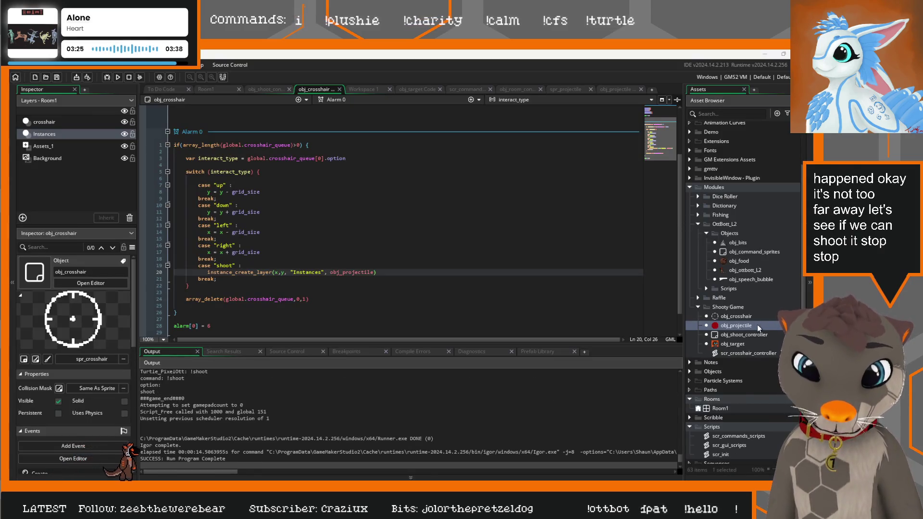
double_click(757, 326)
scroll(748, 372, "down", 2)
scroll(748, 374, "down", 5)
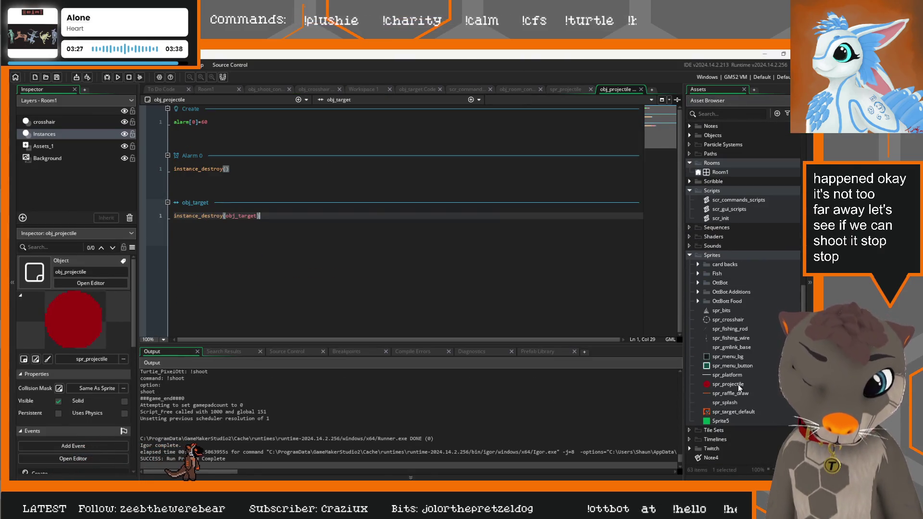
double_click(738, 384)
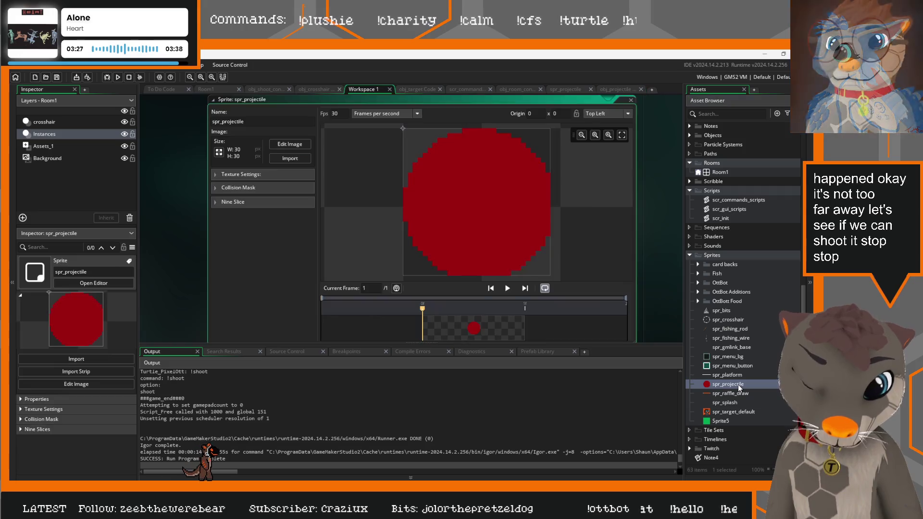
left_click(627, 114)
left_click(601, 155)
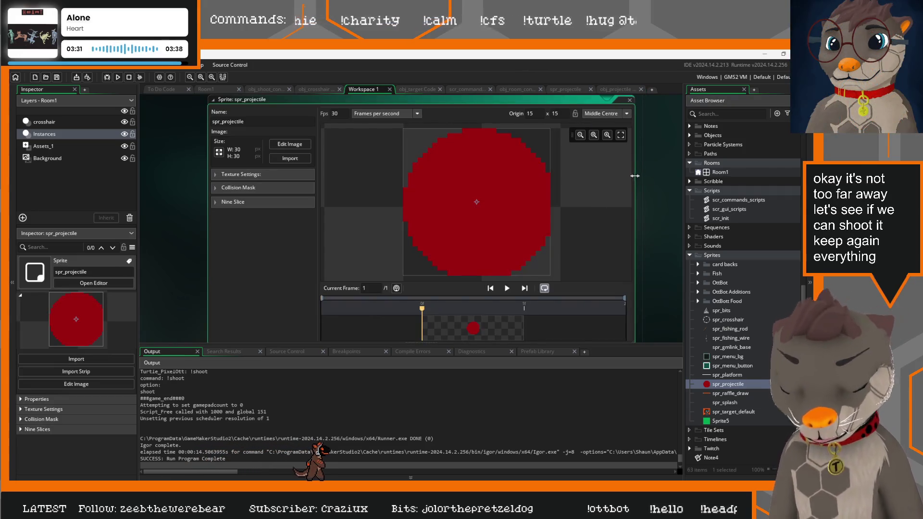
key("F5")
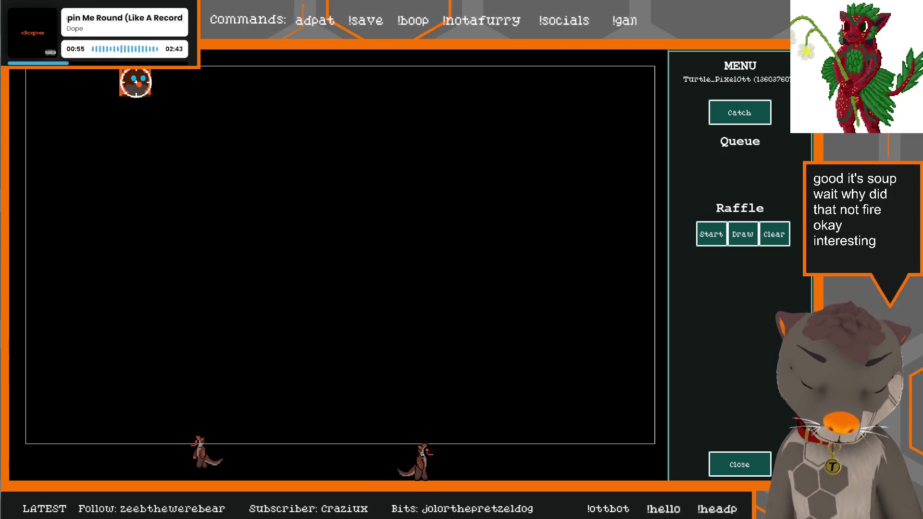
key("alt+Tab")
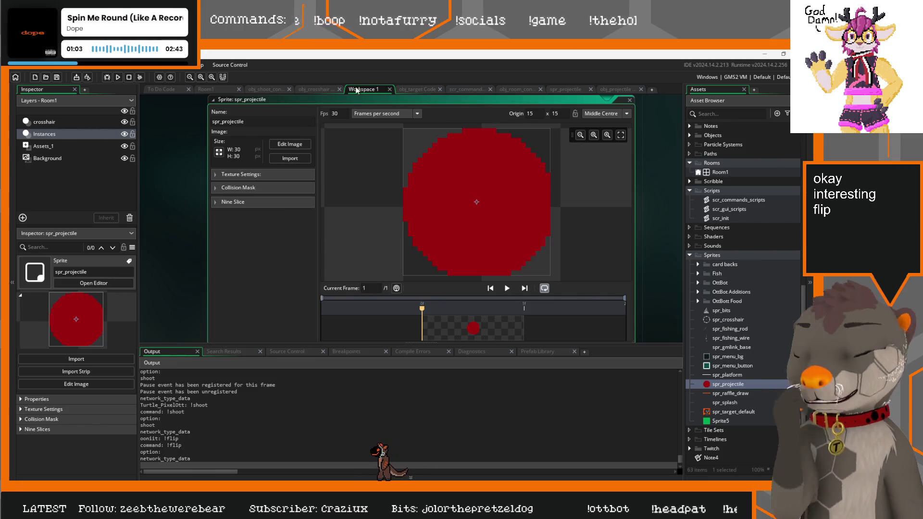
Step: Review obj_crosshair's and obj_projectile's code, selecting the instance_destroy(obj_target) line
left_click(320, 89)
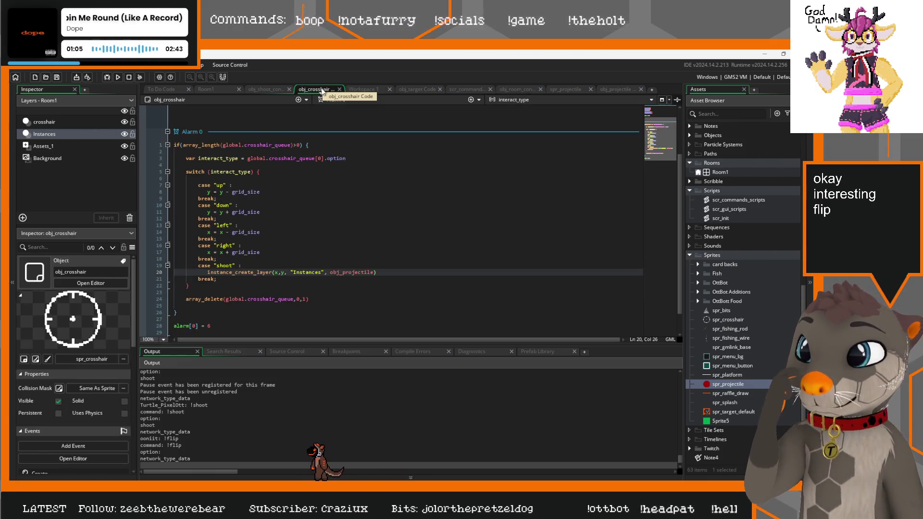
scroll(335, 242, "down", 2)
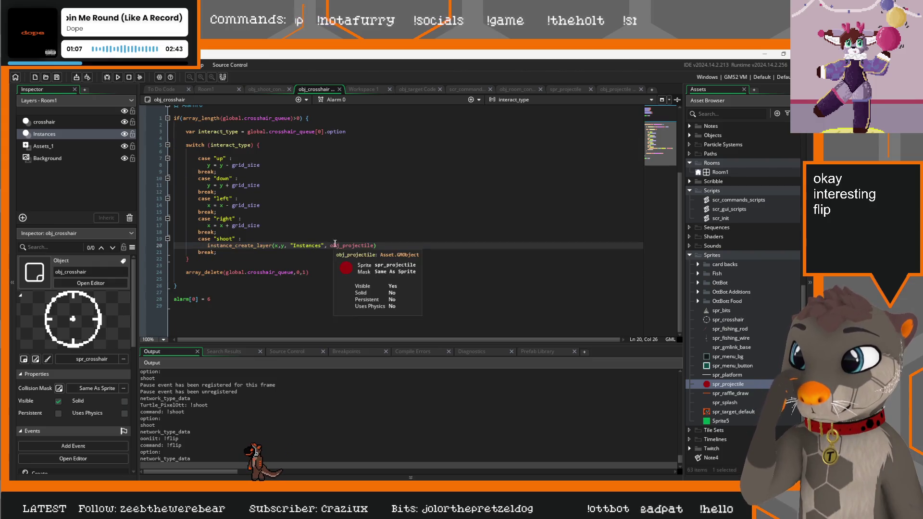
scroll(335, 242, "up", 4)
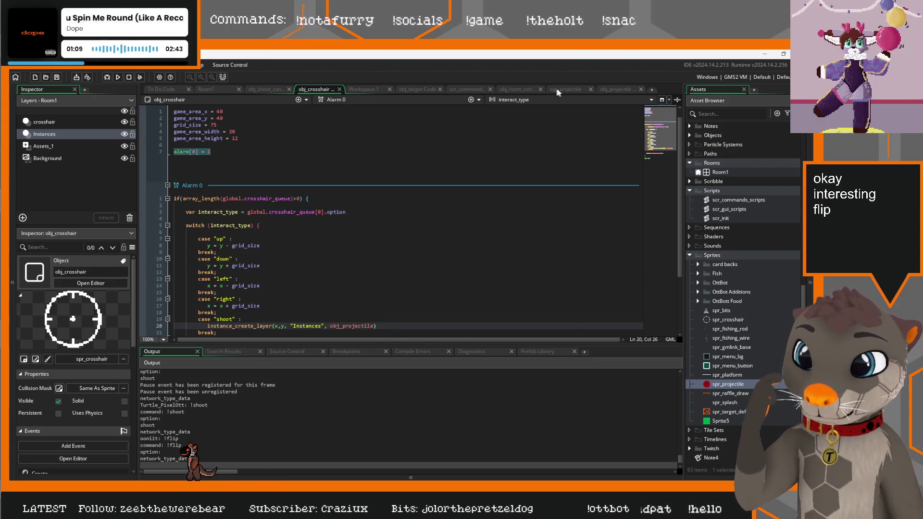
left_click(557, 90)
left_click(615, 89)
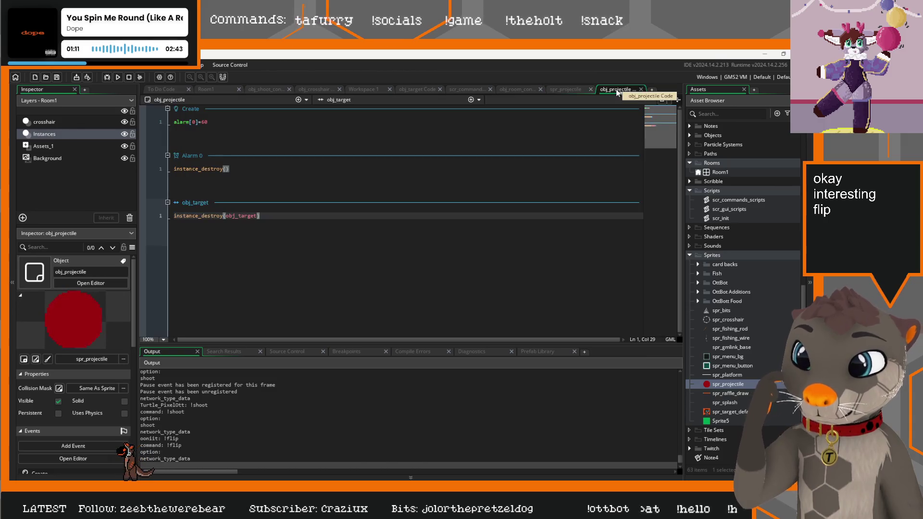
left_click(262, 185)
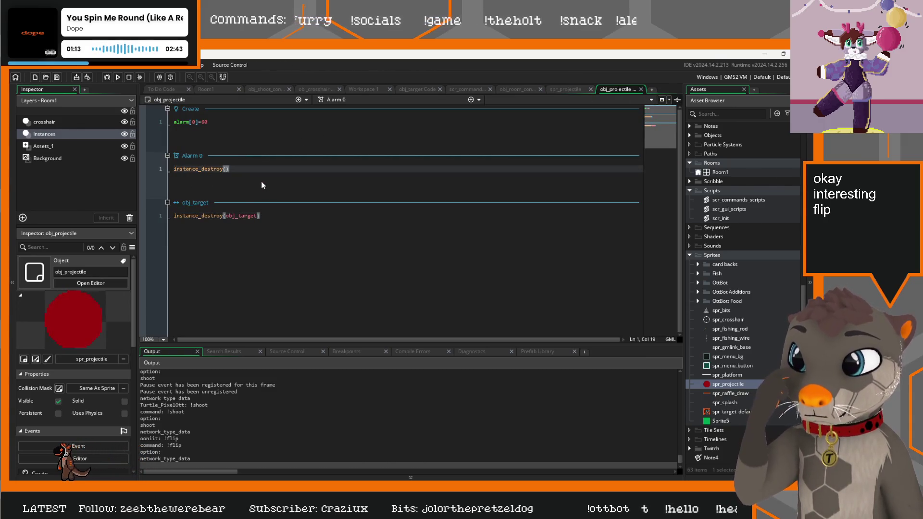
left_click_drag(266, 216, 174, 216)
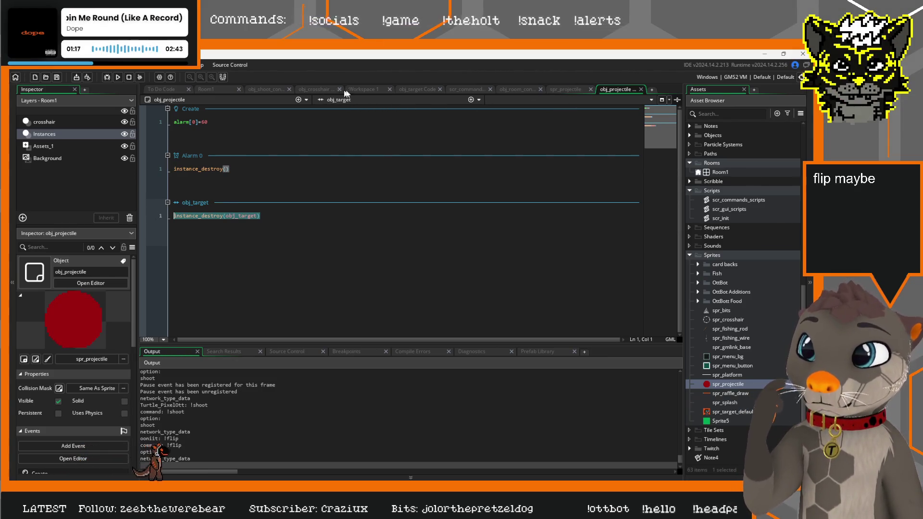
Step: Add an obj_projectile collision event to obj_target that begins with instance_destroy(
left_click(416, 89)
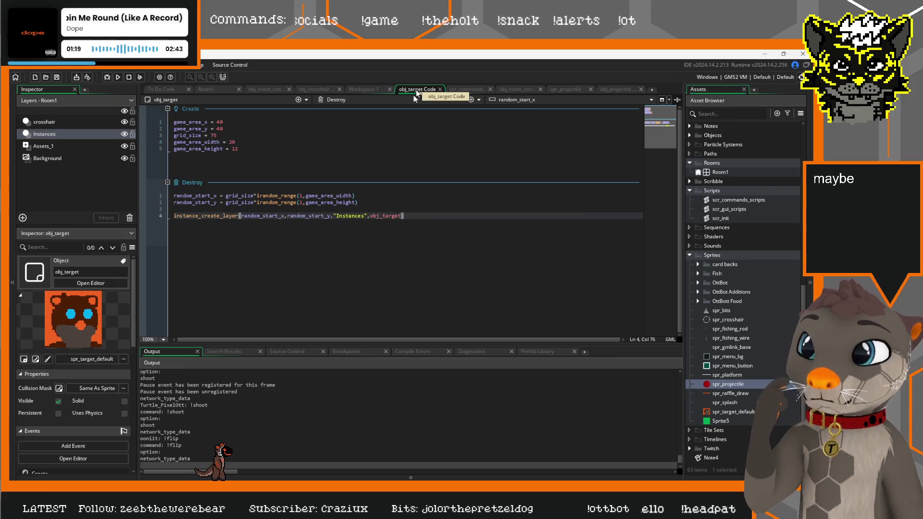
left_click(479, 100)
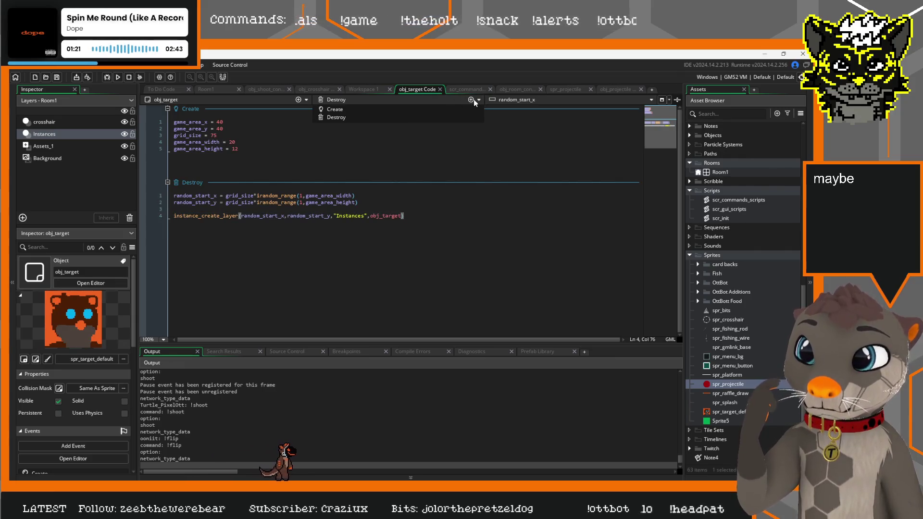
left_click(471, 100)
mouse_move(465, 220)
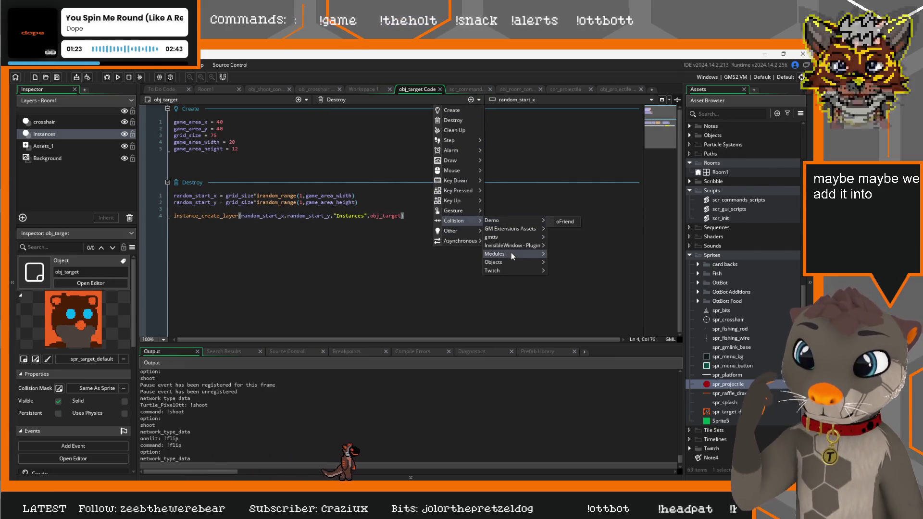
mouse_move(514, 252)
mouse_move(567, 297)
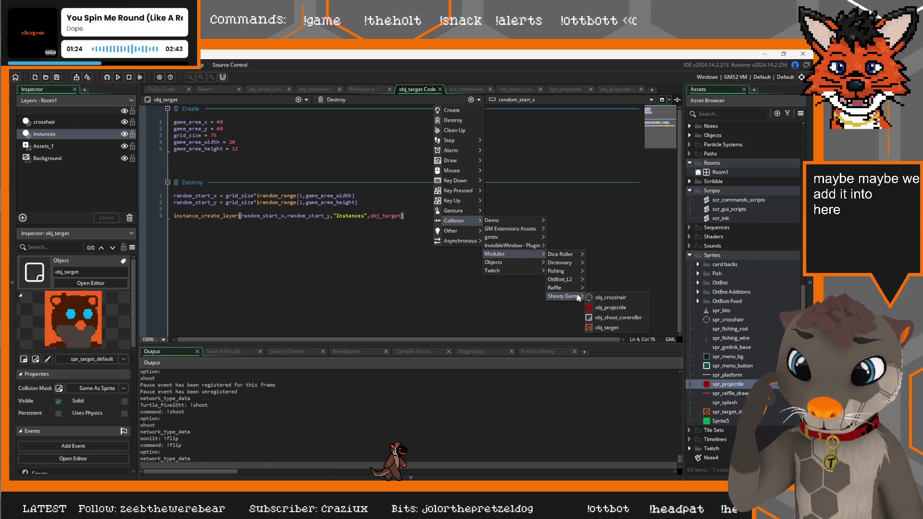
left_click(608, 308)
type("instance")
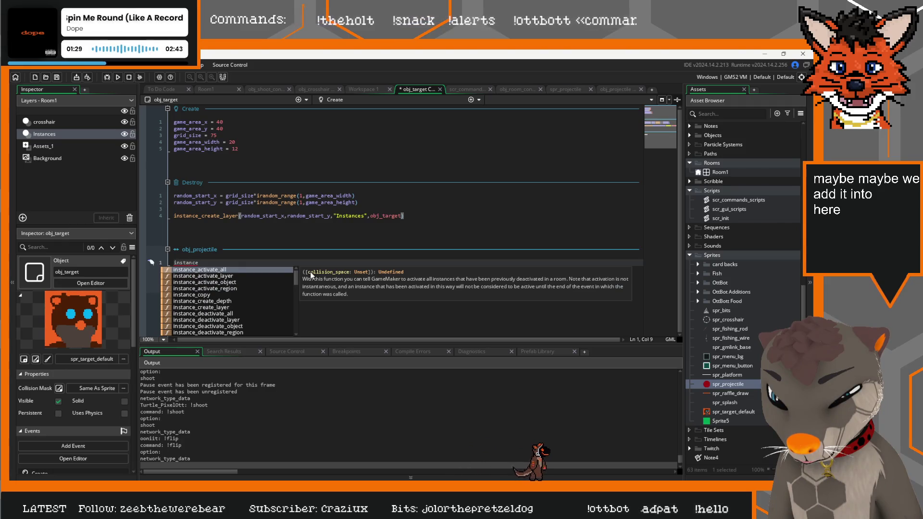
type("_destroy(")
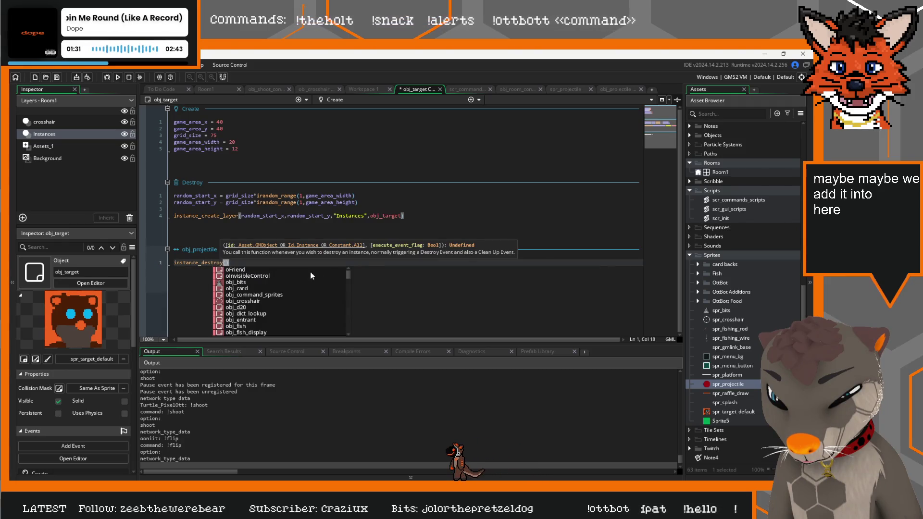
left_click(499, 232)
left_click(620, 89)
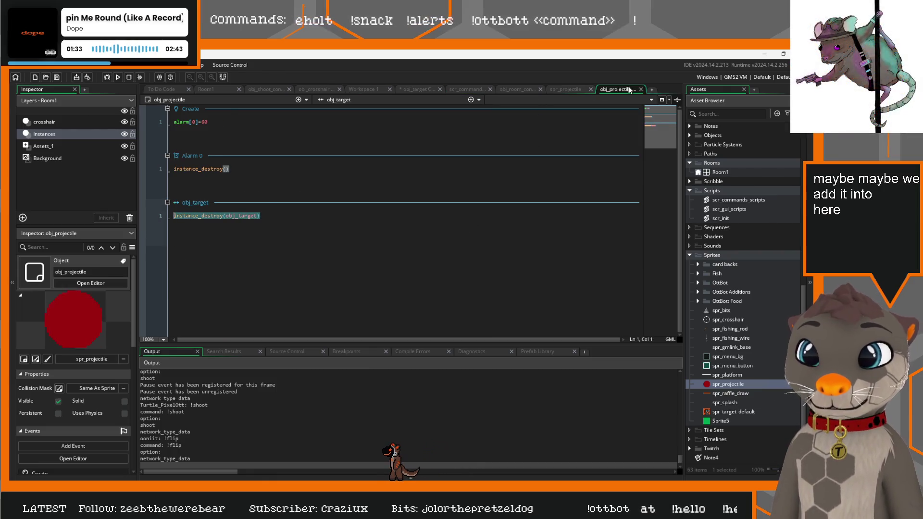
Step: Delete the instance_destroy(obj_target) line from obj_projectile's obj_target collision event
left_click(268, 215)
left_click_drag(284, 216, 174, 215)
key("BackSpace")
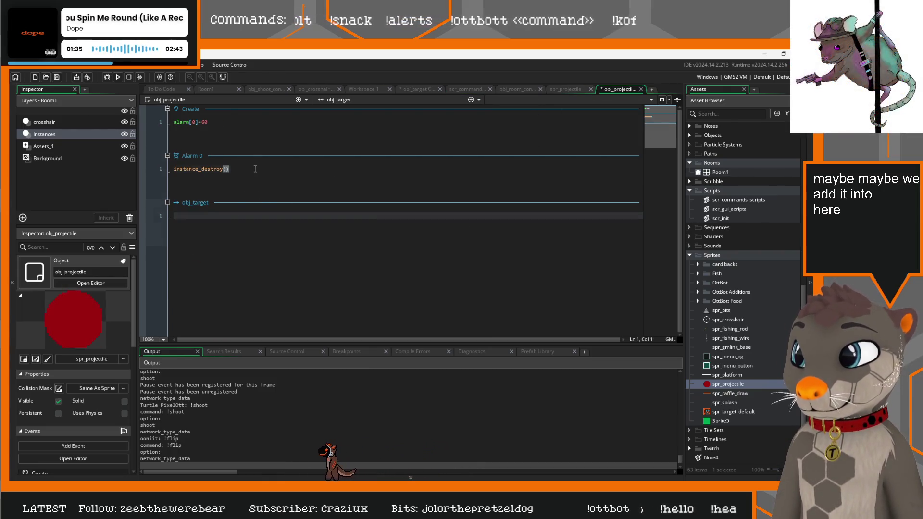
Step: Change the projectile's Create event alarm[0] from 60 to 90
left_click(255, 169)
left_click(218, 121)
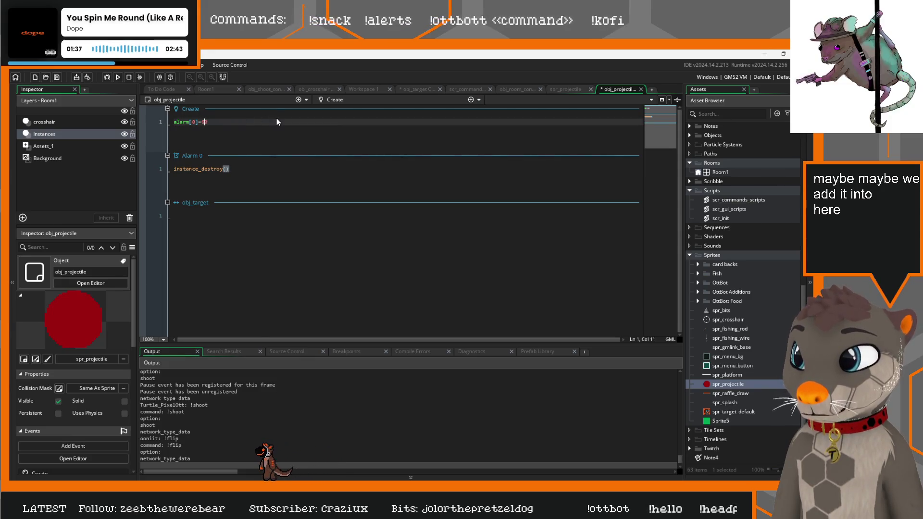
key("BackSpace")
type("9")
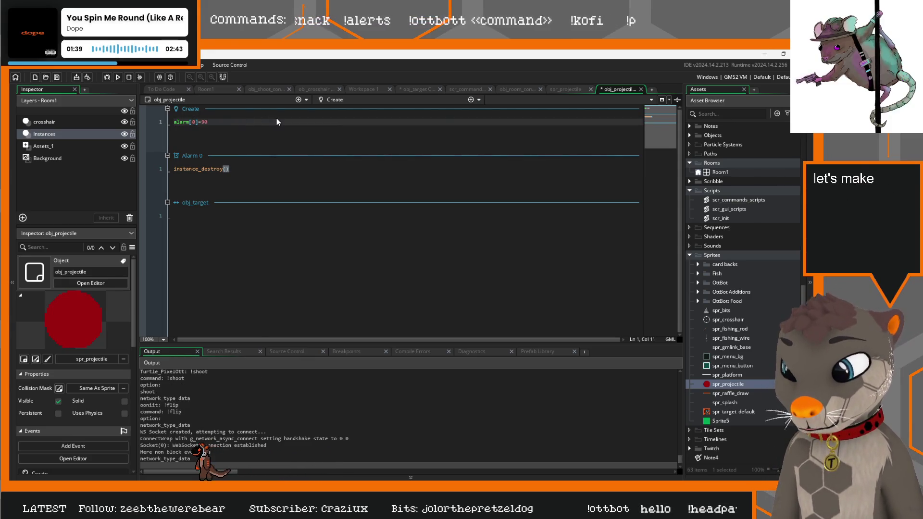
left_click(298, 125)
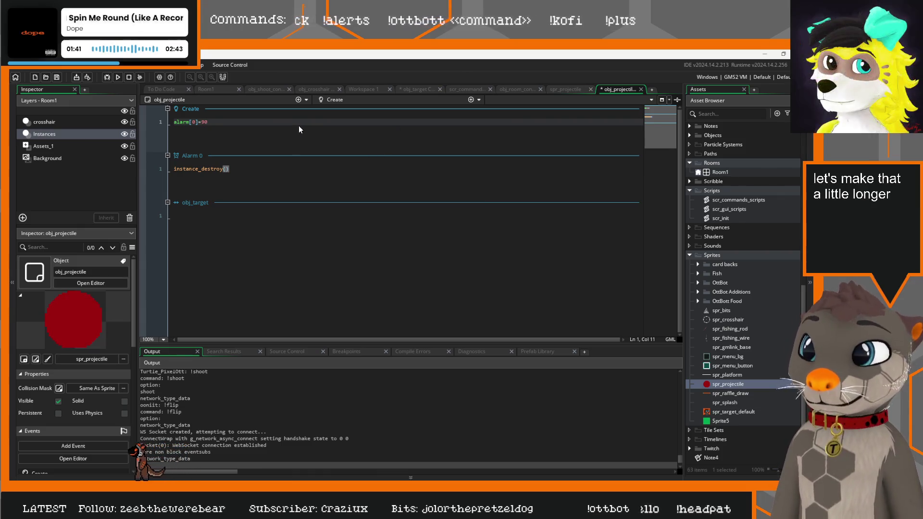
Step: Look over the projectile sprite, room controller code, projectile code and target object tabs
left_click(560, 87)
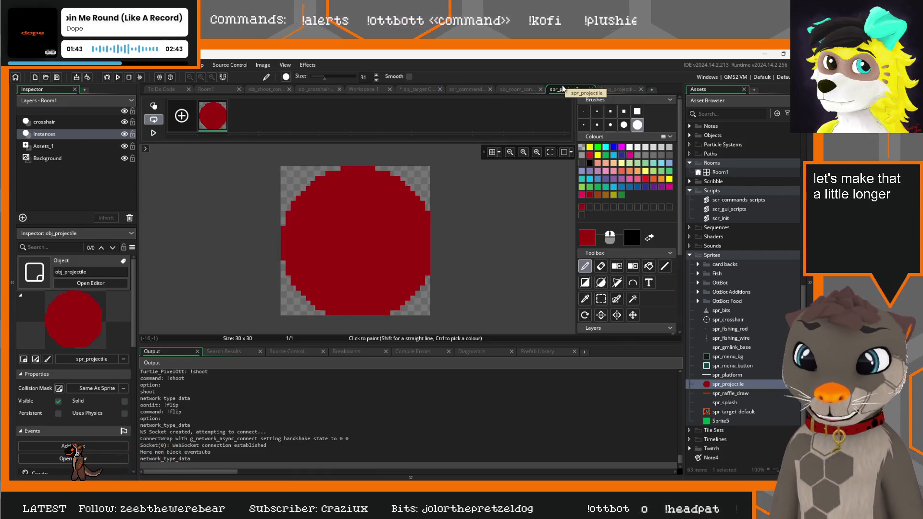
left_click(514, 89)
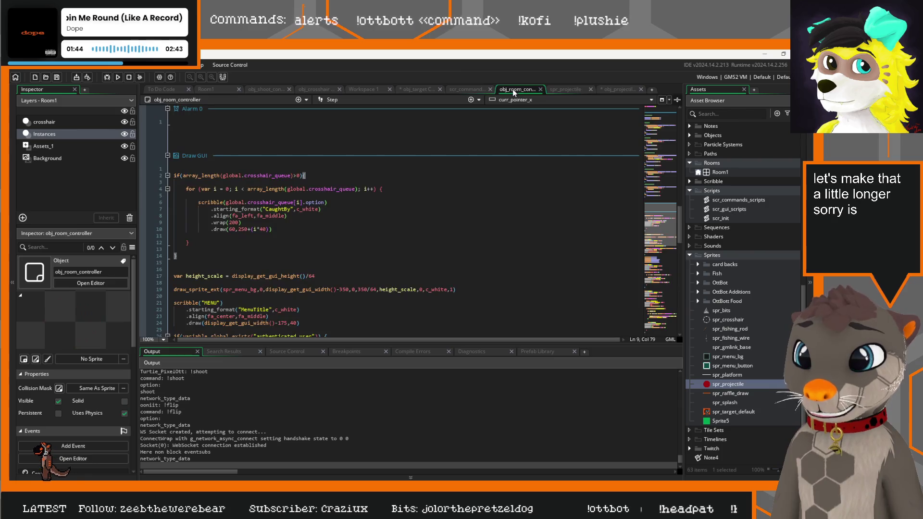
left_click(620, 90)
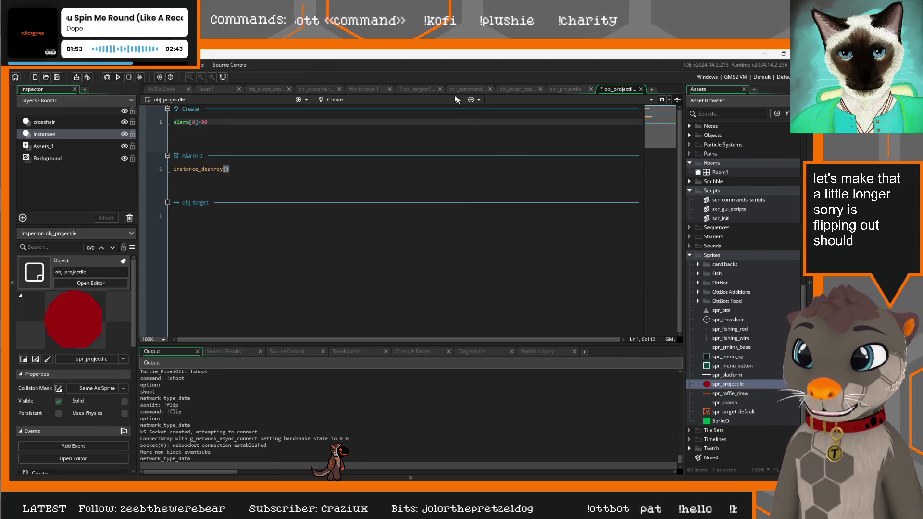
left_click(424, 89)
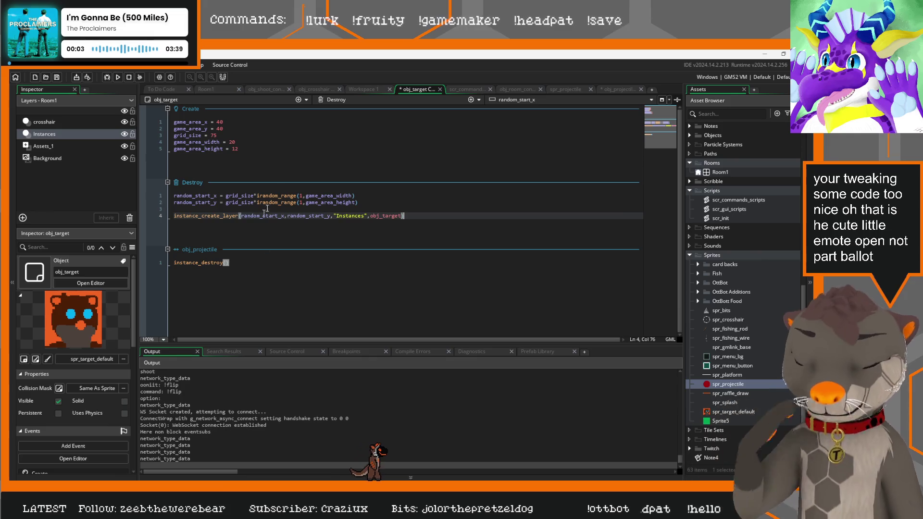
Step: Close the spr_projectile and obj_room_controller editor tabs
left_click(617, 90)
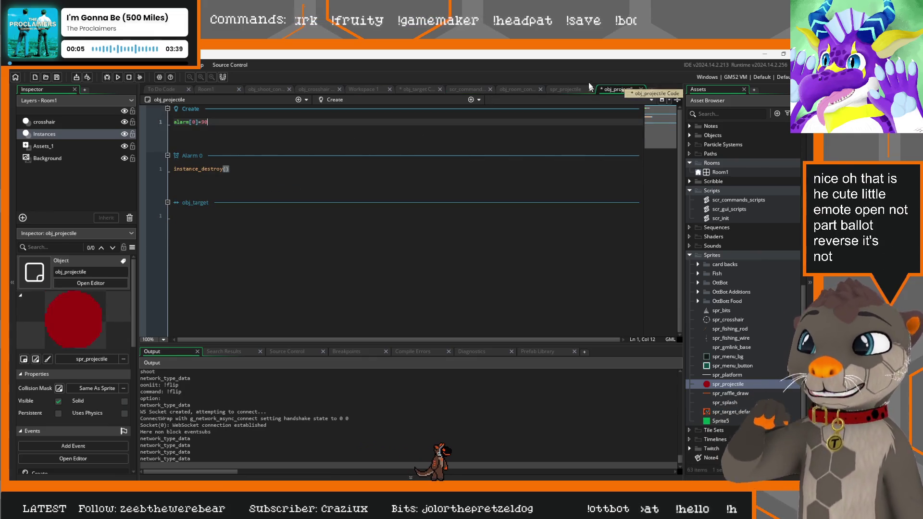
left_click(571, 90)
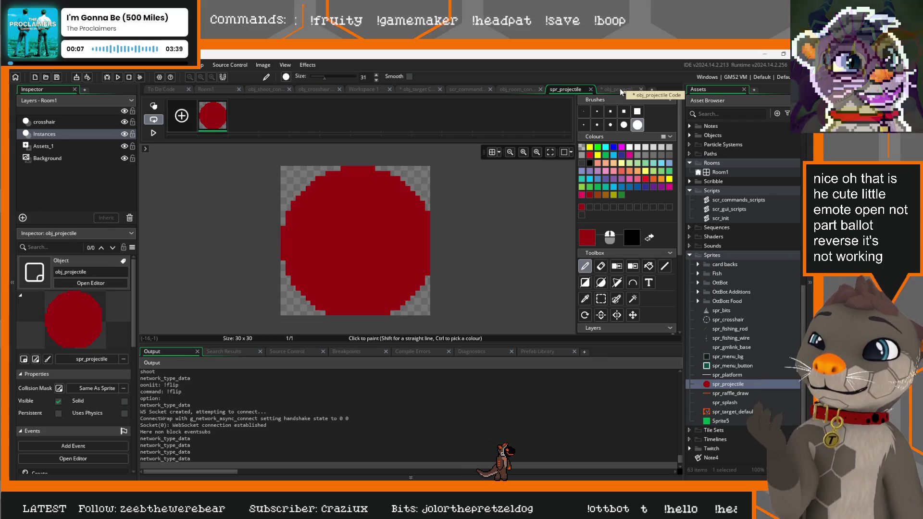
left_click(590, 89)
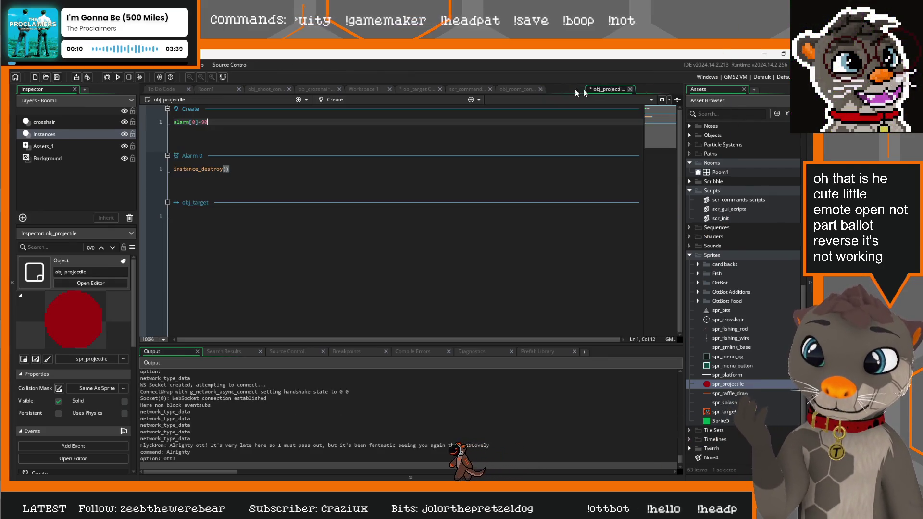
left_click(541, 89)
left_click(541, 90)
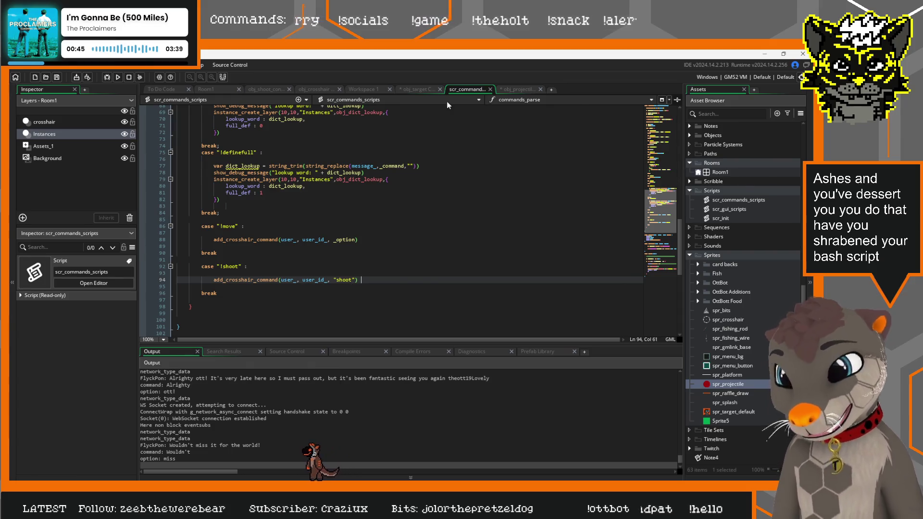
Step: Review obj_target, obj_crosshair's shoot case, and scr_commands_scripts, then return to obj_projectile
left_click(417, 91)
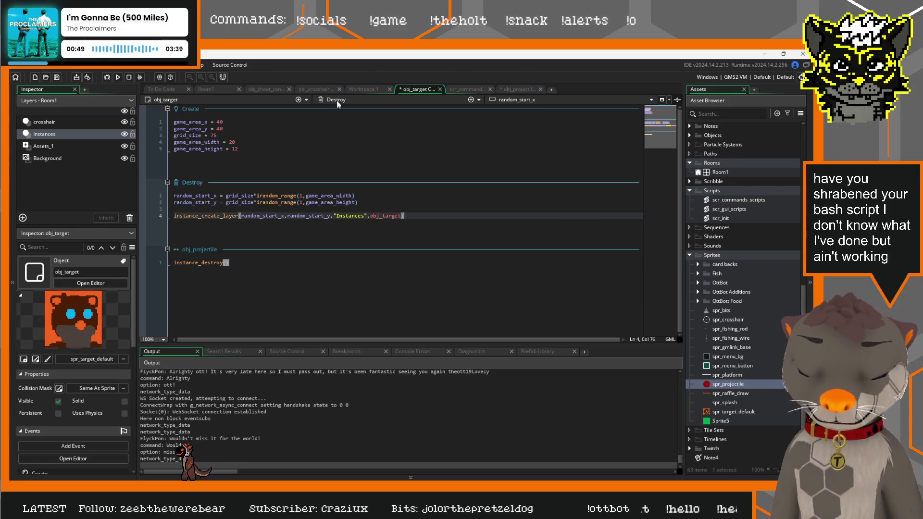
left_click(318, 90)
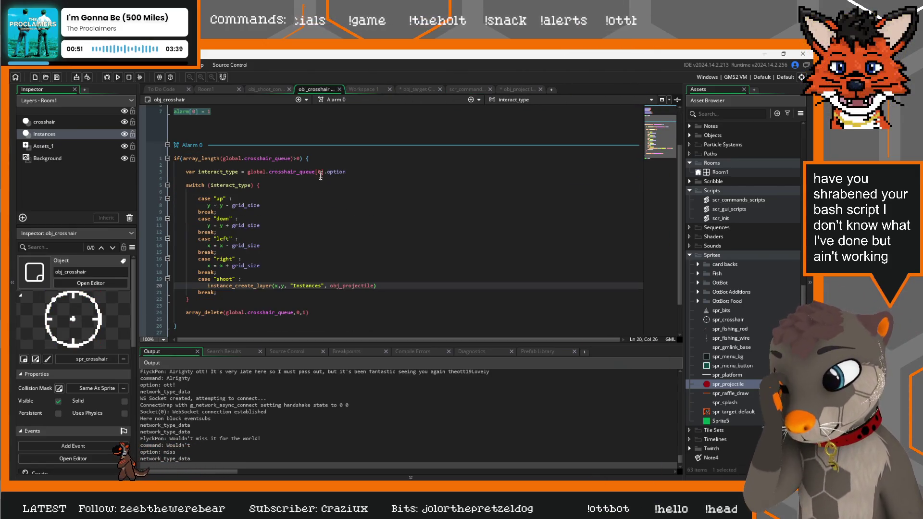
key("Up")
key("Up")
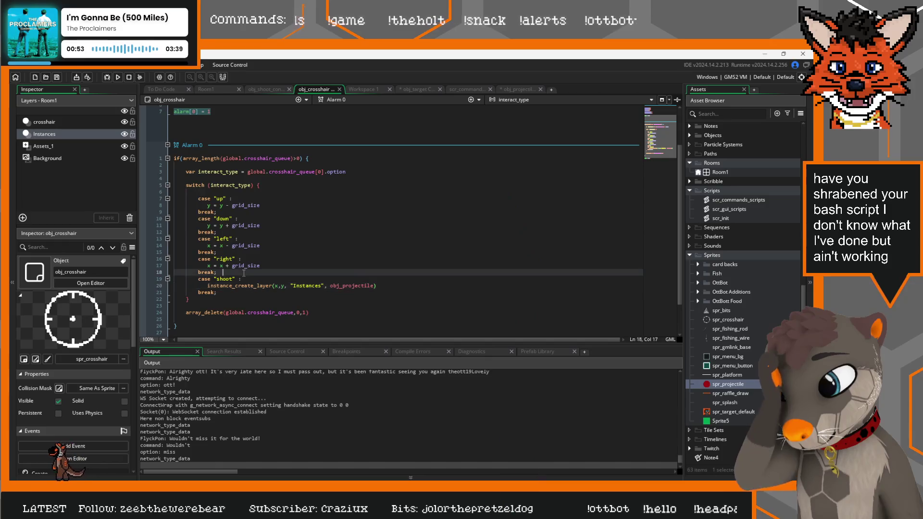
left_click(234, 291)
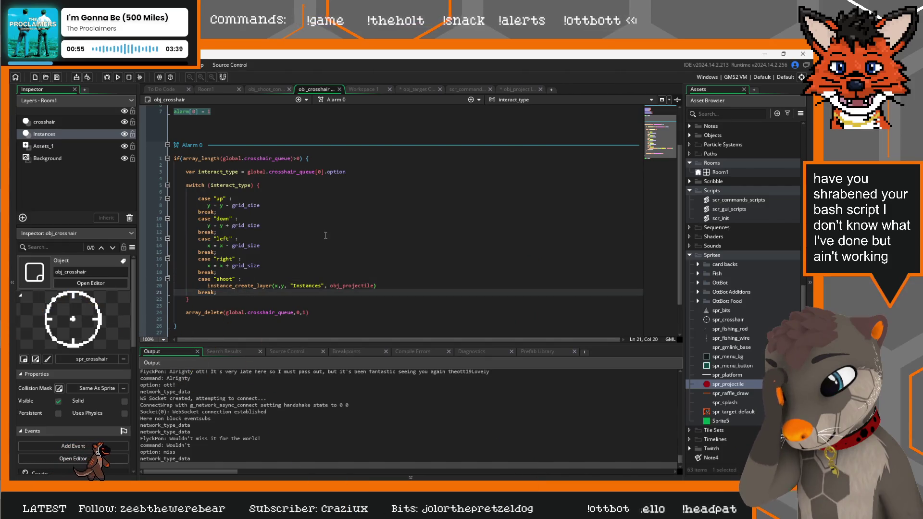
left_click(224, 285)
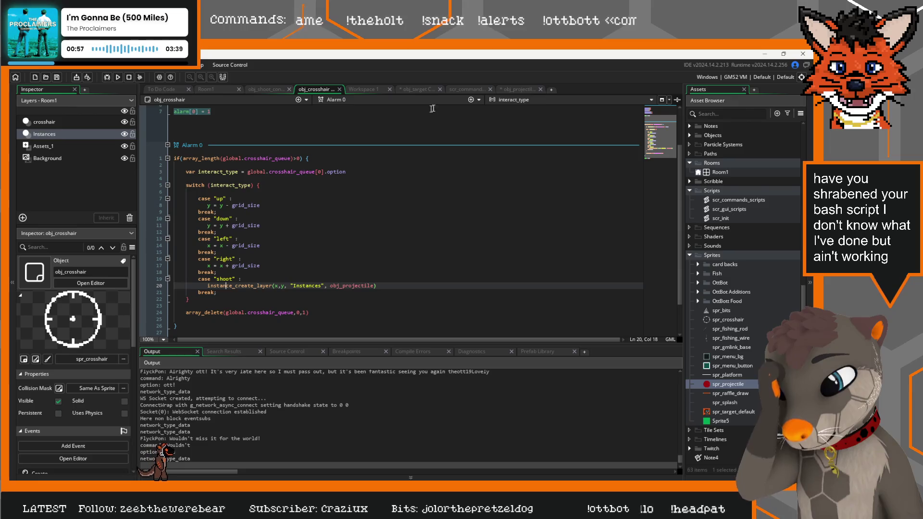
left_click(421, 89)
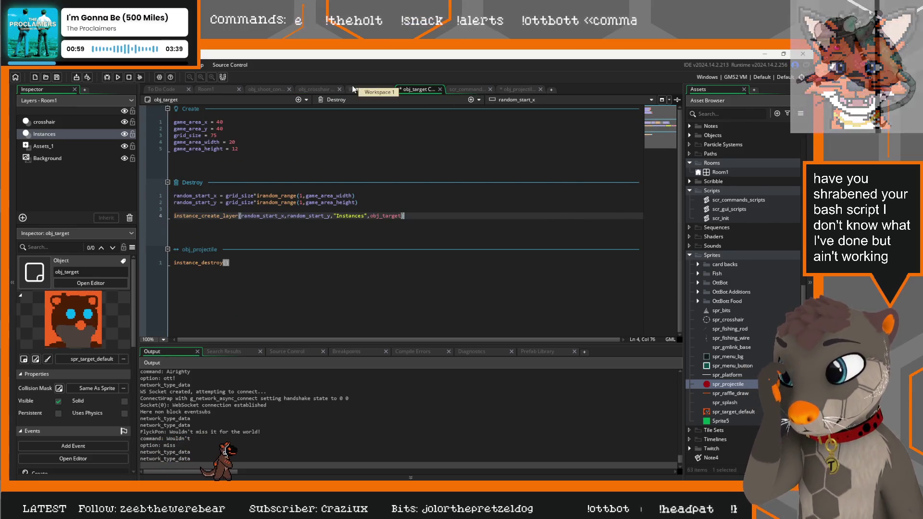
left_click(470, 90)
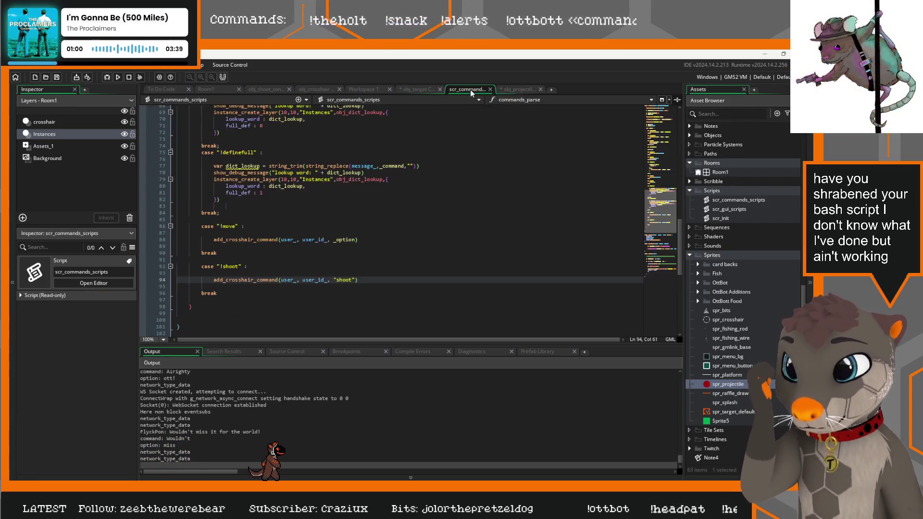
left_click(517, 90)
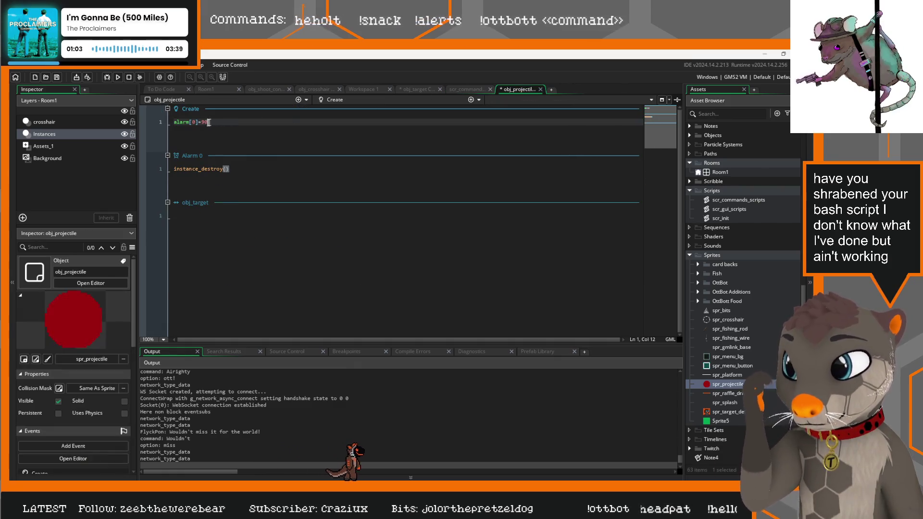
Step: Set the projectile's alarm[0] to 120, add depth = -1000, and build the game with F5
key("BackSpace")
type("12")
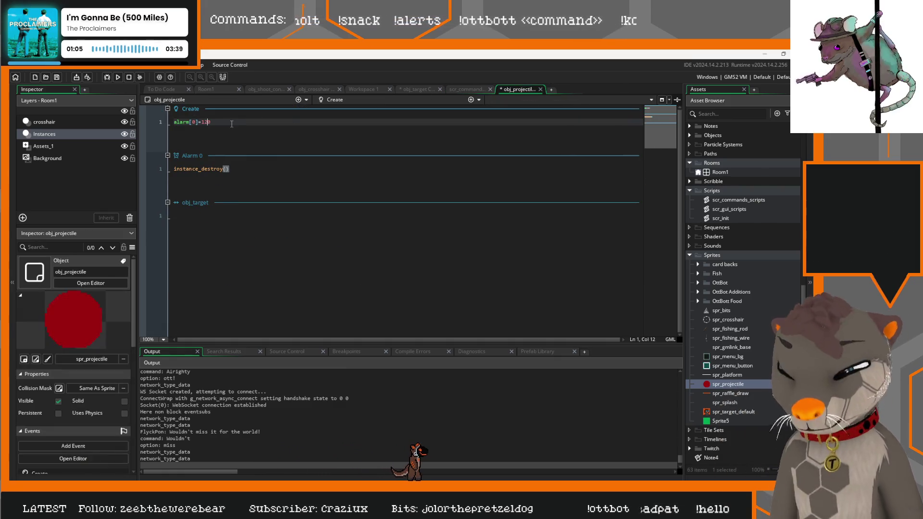
key("Return")
key("Return")
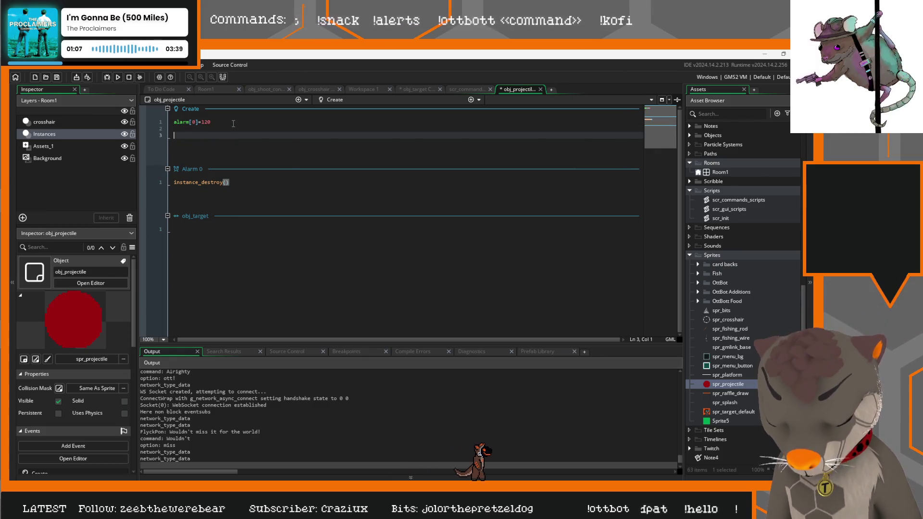
type("depth = ")
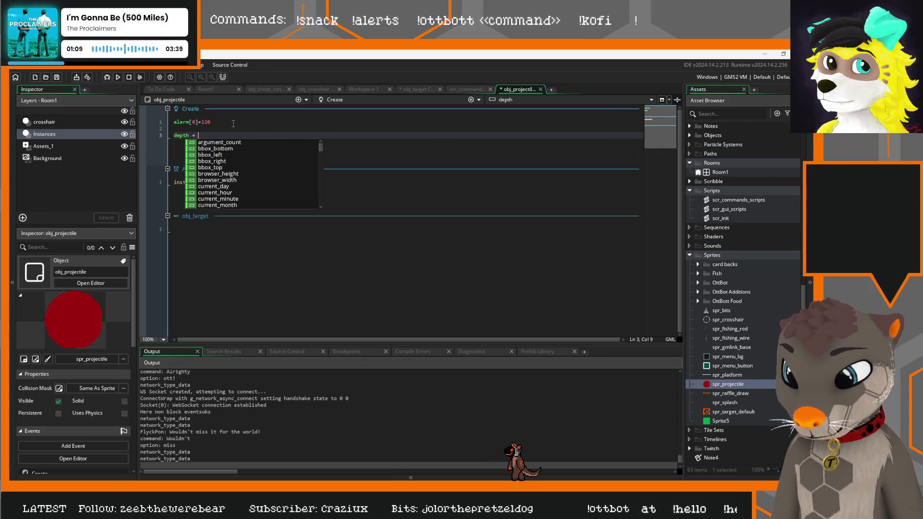
type("-1000")
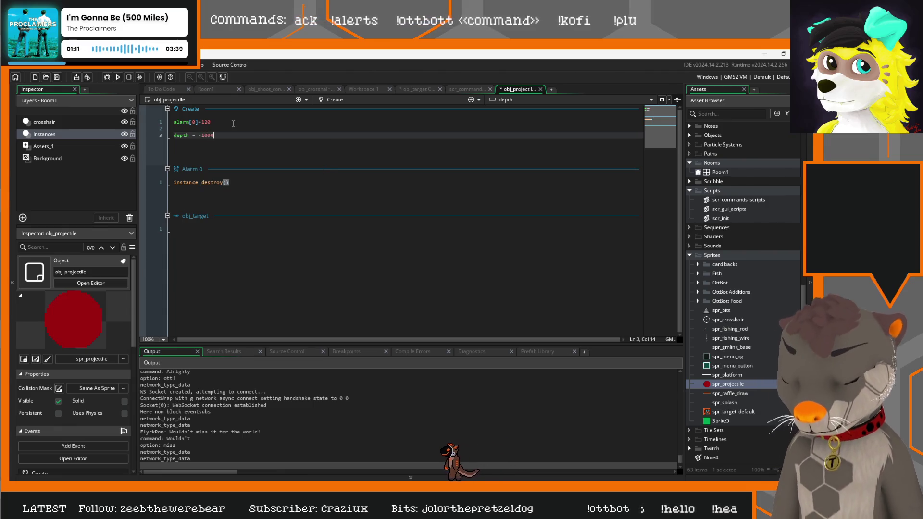
left_click(245, 127)
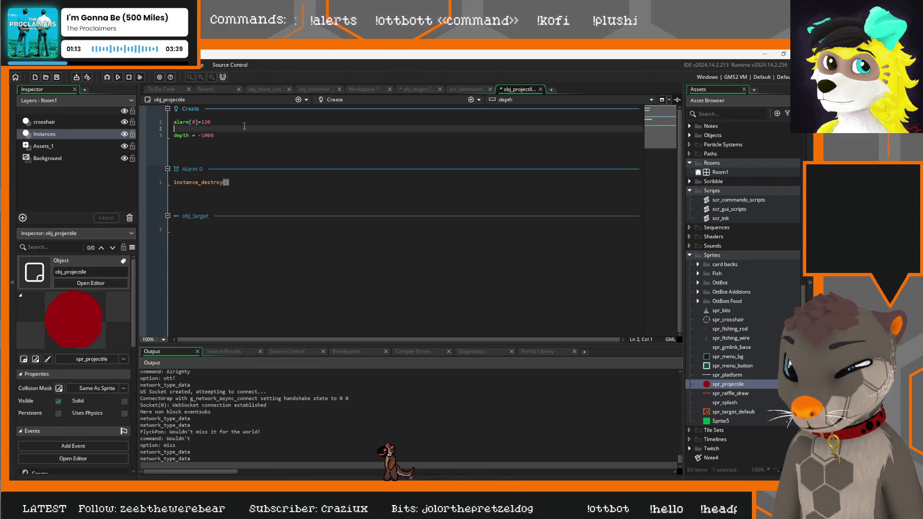
key("F5")
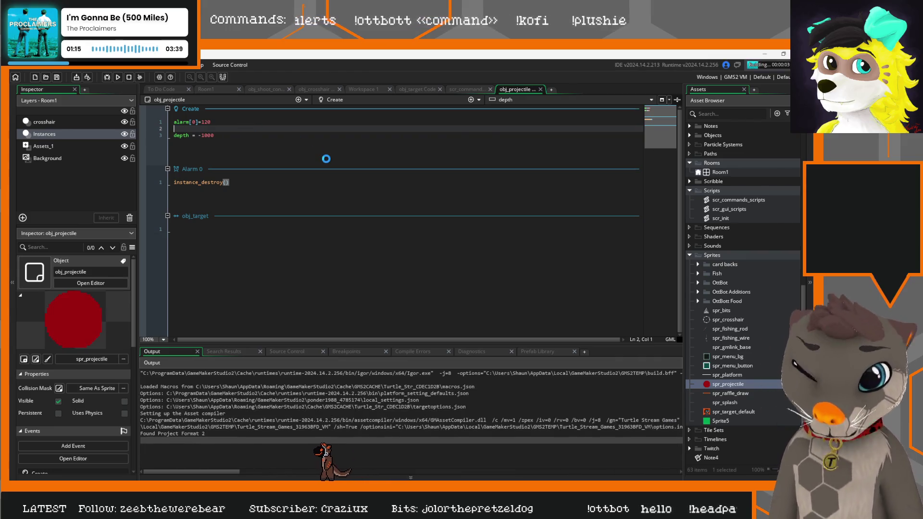
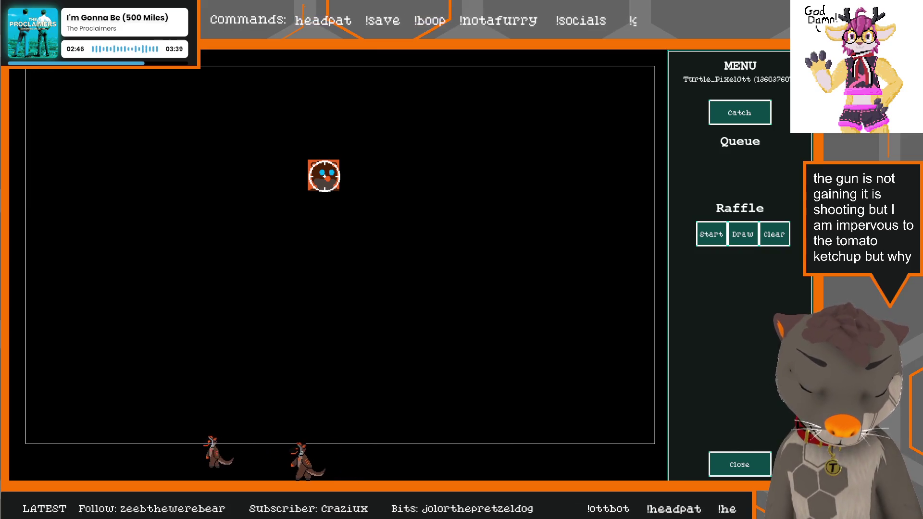
Step: Stop the game and review obj_target's code, including its obj_projectile collision event
left_click(755, 460)
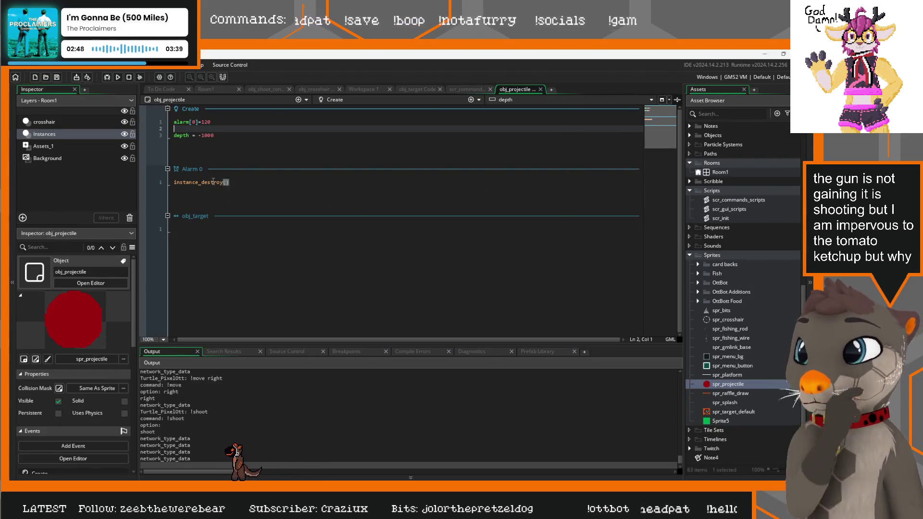
left_click(410, 89)
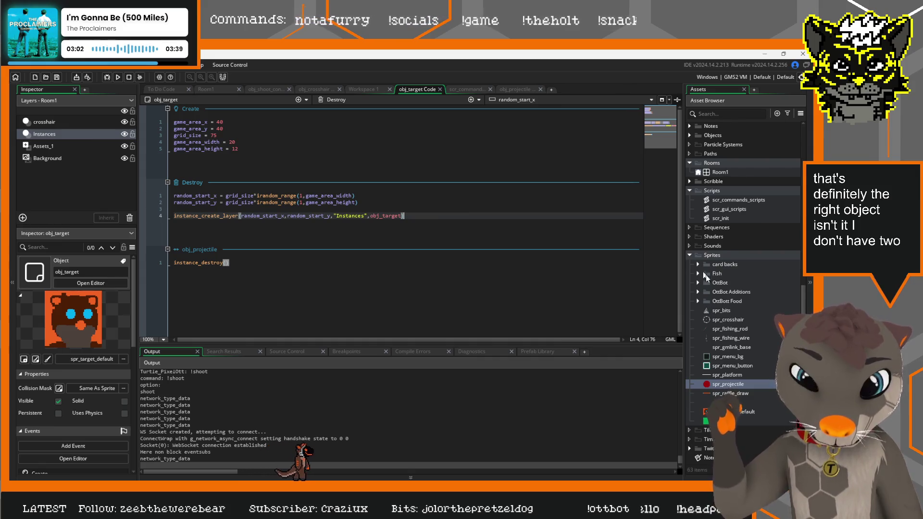
scroll(706, 275, "up", 5)
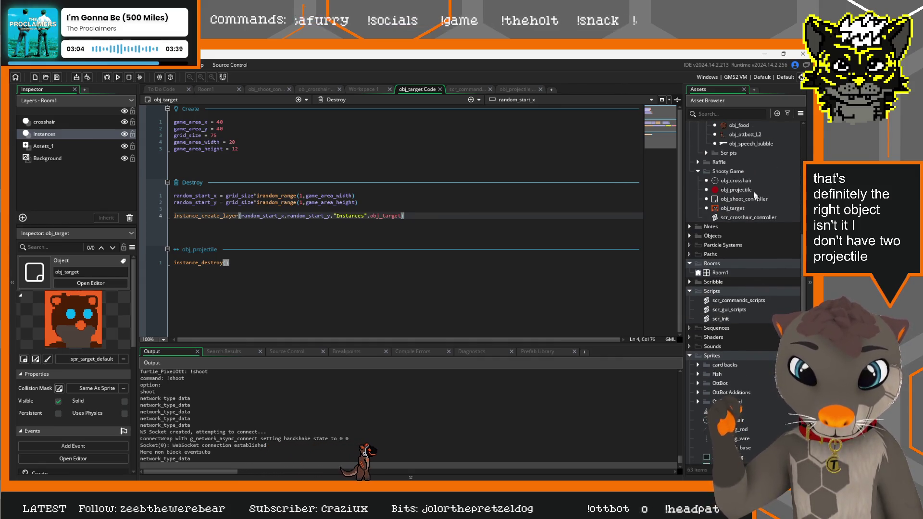
left_click(753, 191)
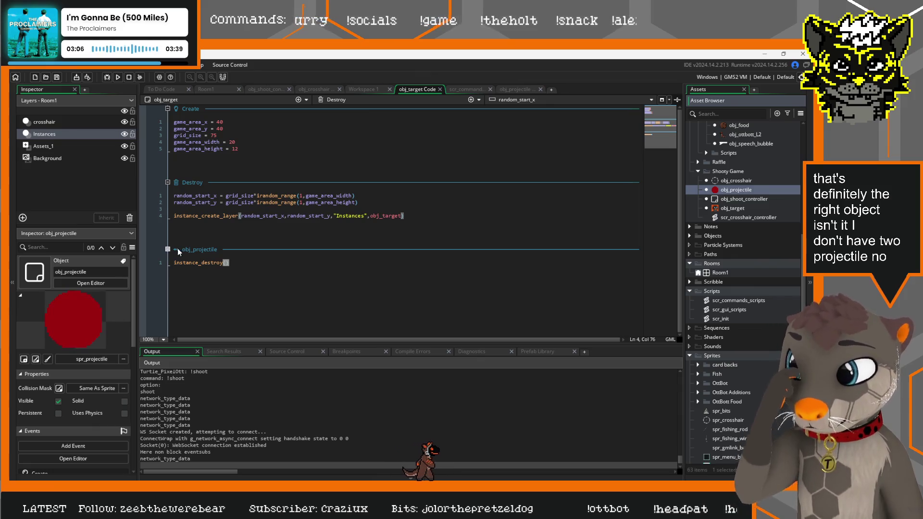
left_click(227, 263)
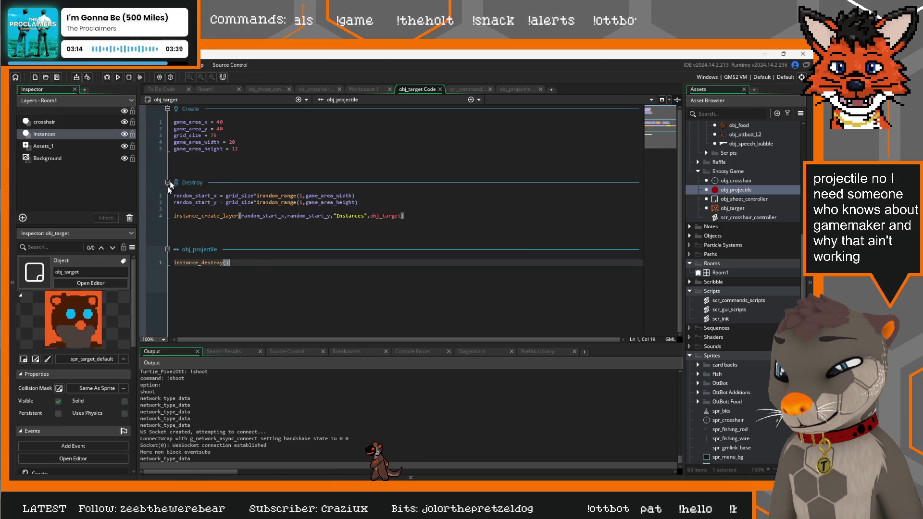
Step: Browse the Add Event Collision options without adding one, then close the project
left_click(480, 100)
left_click(469, 101)
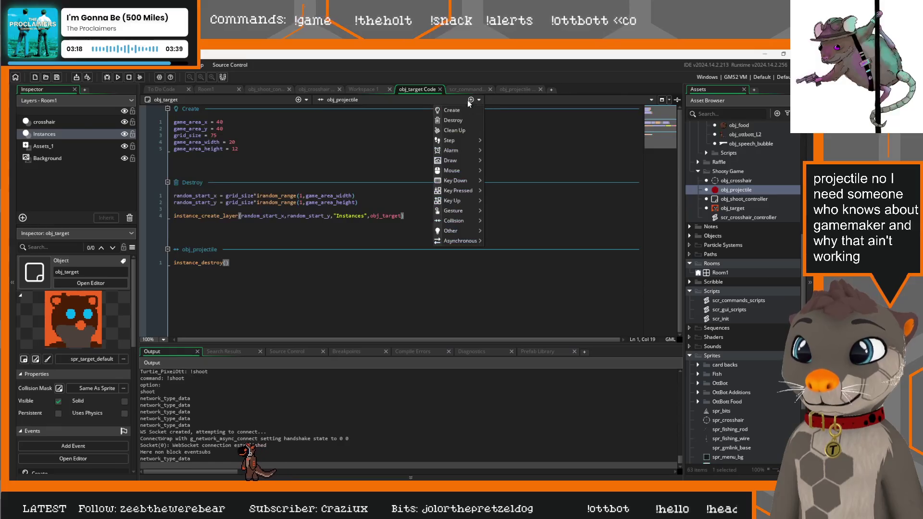
mouse_move(464, 222)
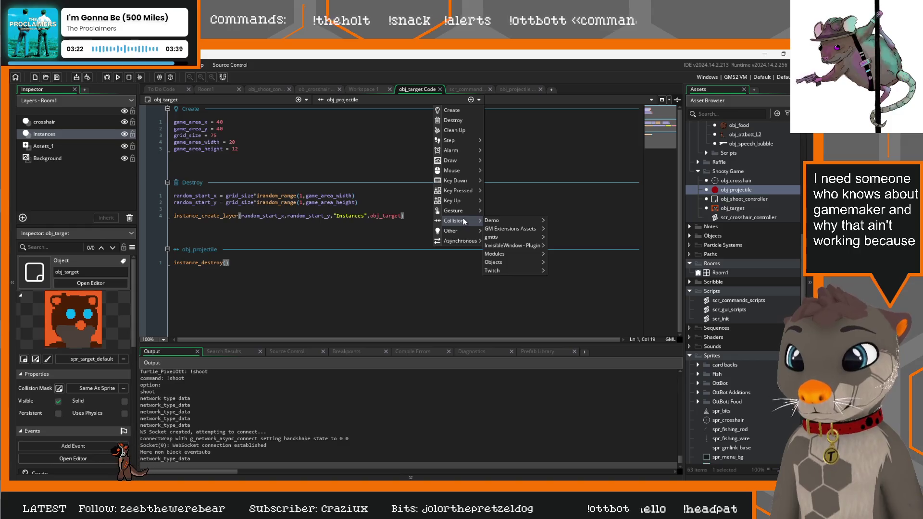
left_click(300, 272)
left_click(46, 135)
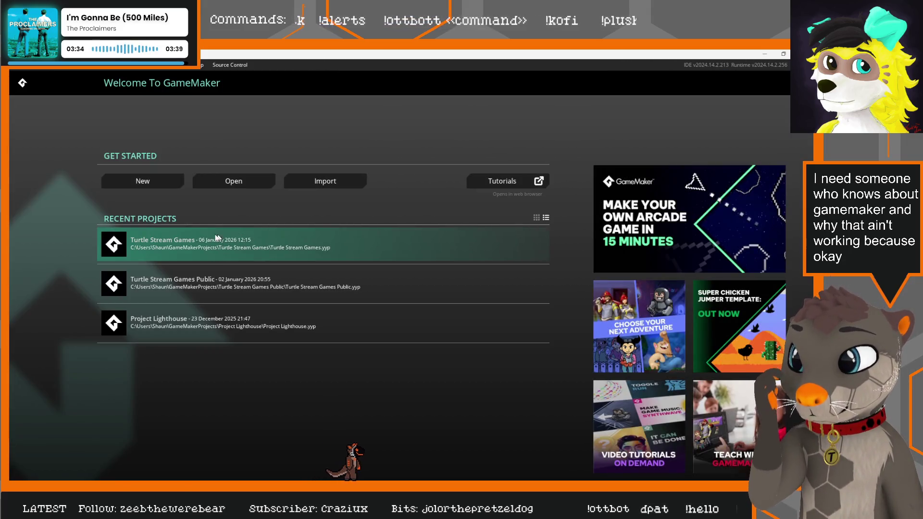
Step: Open Project Lighthouse from Recent Projects and expand its Objects folder
left_click(200, 316)
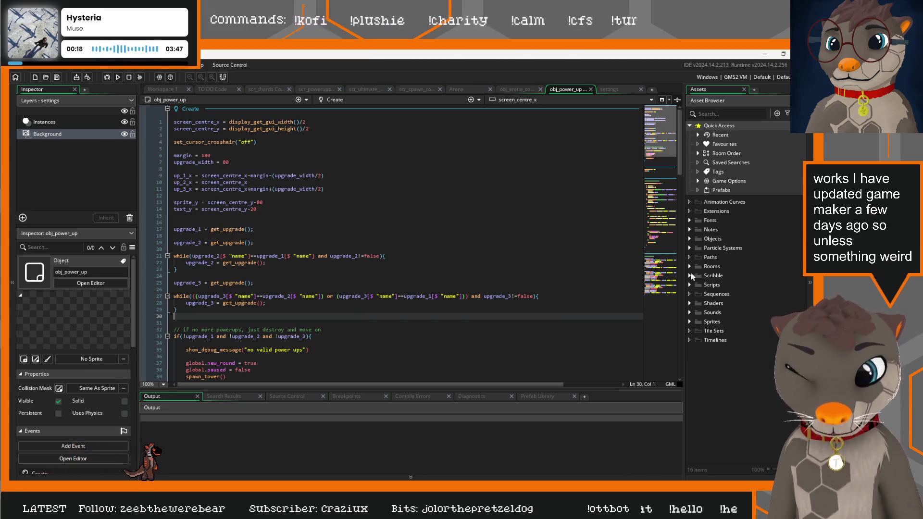
left_click(690, 239)
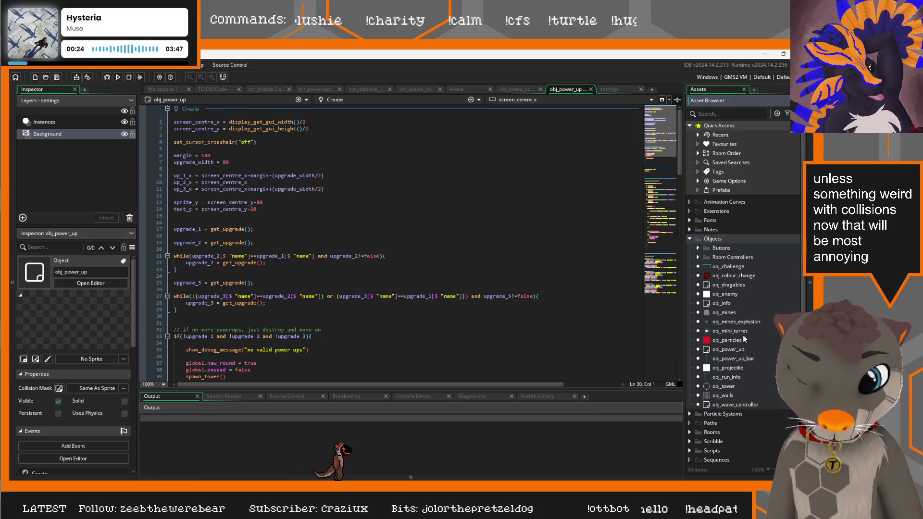
Step: Open obj_run_info and obj_projectile code and scroll through obj_projectile's events
double_click(735, 373)
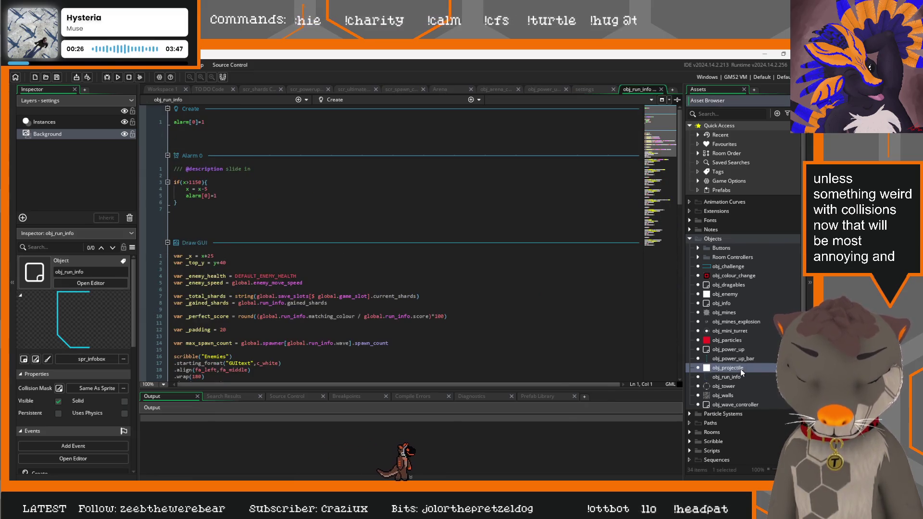
double_click(740, 368)
scroll(340, 287, "down", 15)
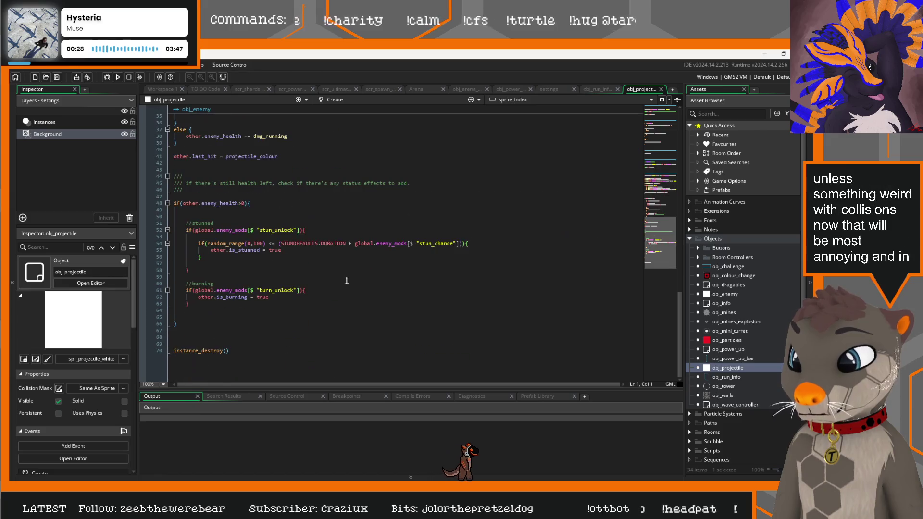
scroll(355, 281, "up", 10)
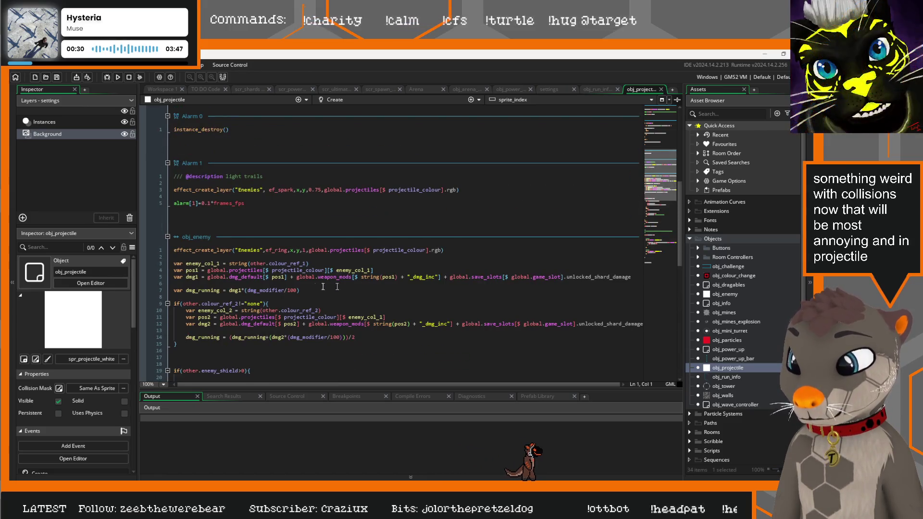
scroll(228, 251, "down", 4)
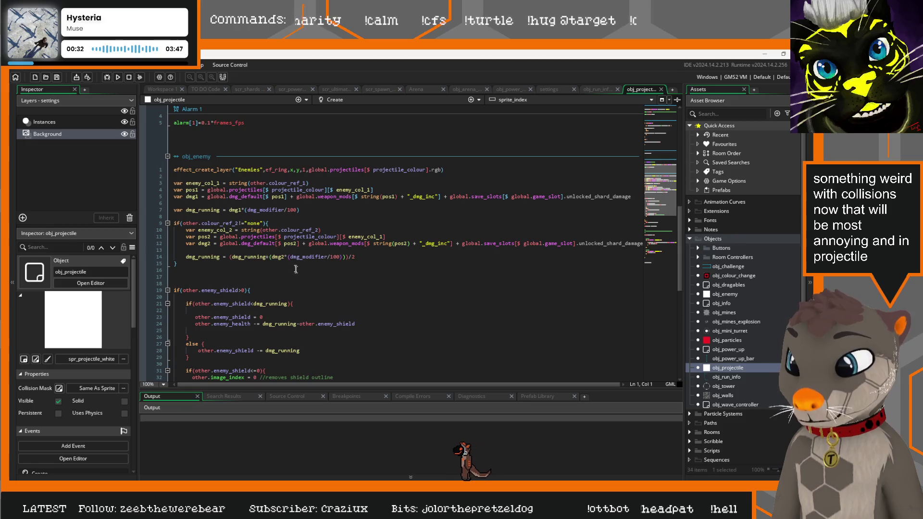
scroll(269, 250, "down", 8)
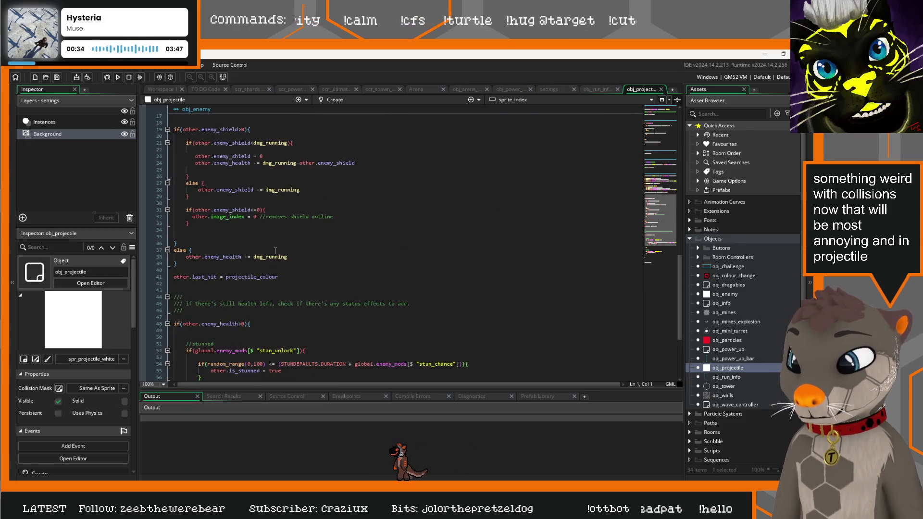
scroll(275, 251, "down", 6)
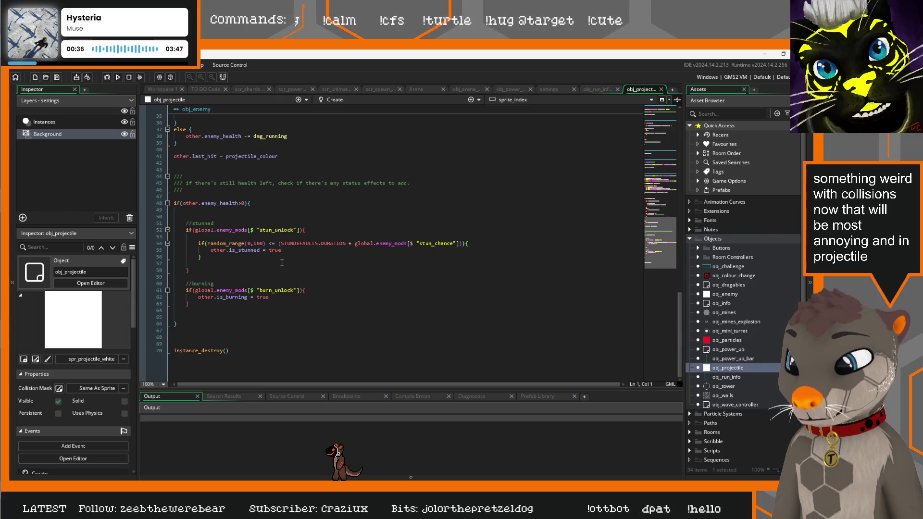
scroll(260, 255, "up", 6)
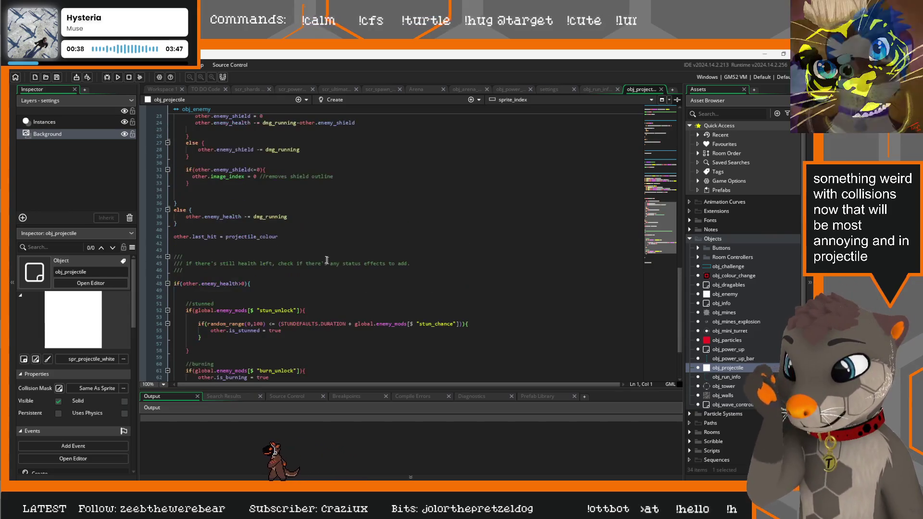
scroll(257, 268, "up", 2)
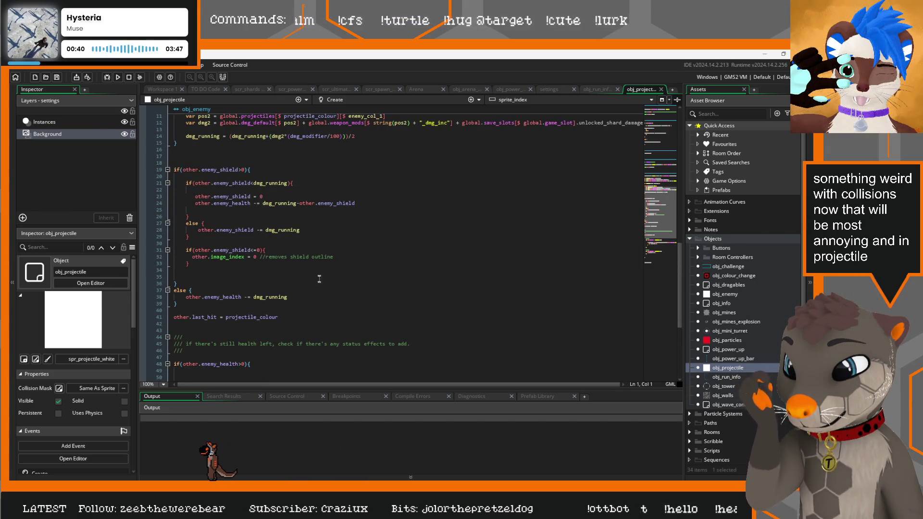
Step: Inspect line 39 and the enemy shield check on line 19 of the obj_enemy collision code
left_click(185, 304)
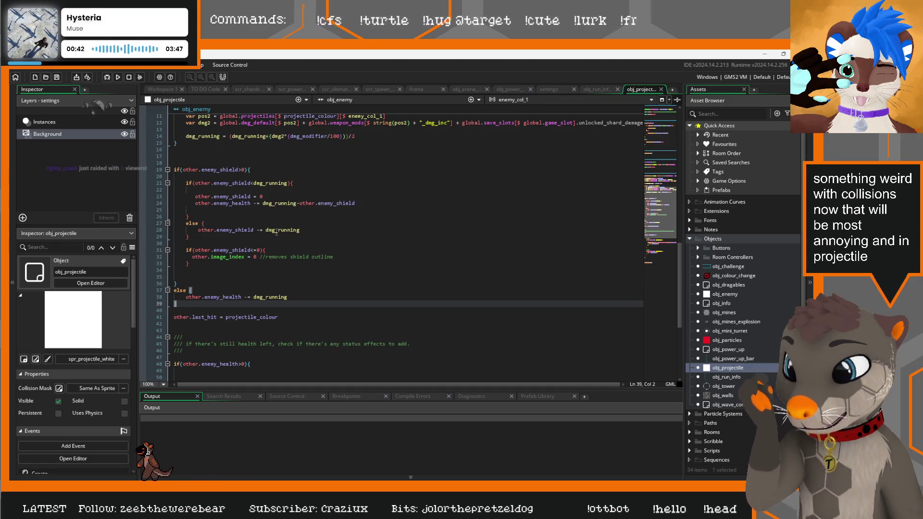
scroll(274, 241, "up", 2)
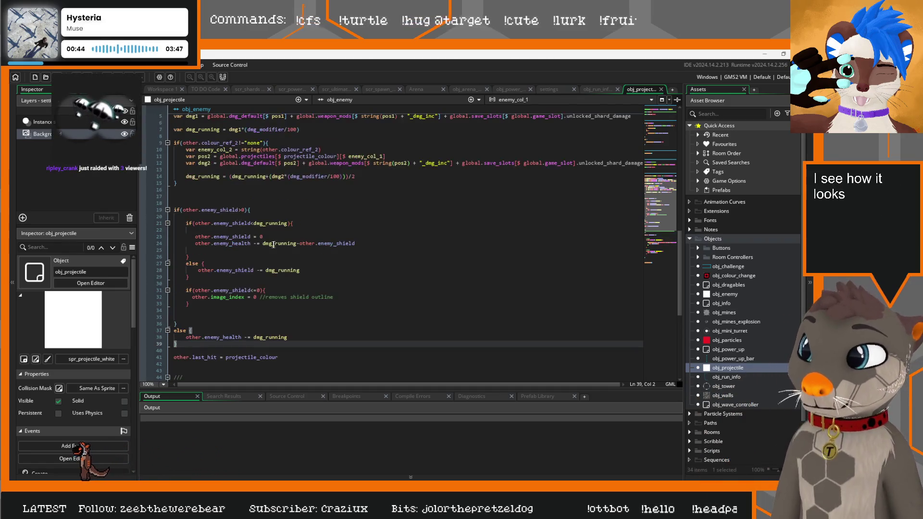
left_click(264, 210)
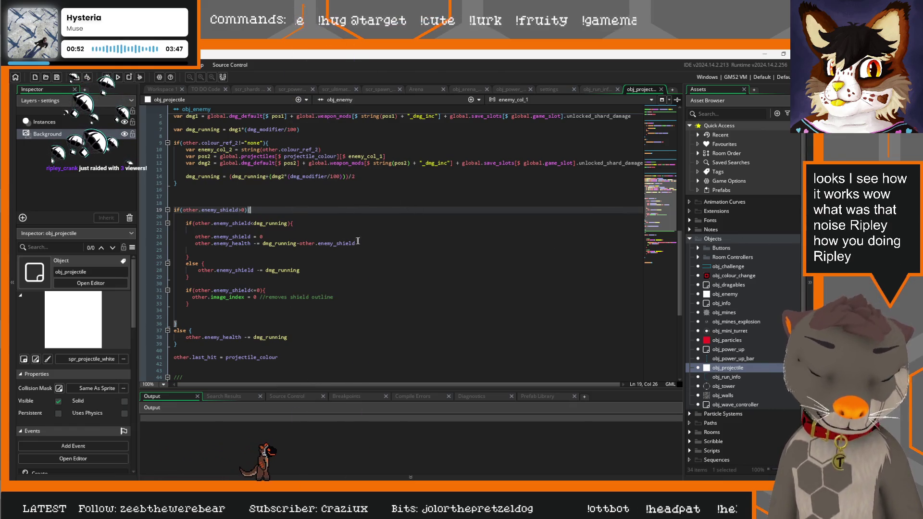
scroll(316, 242, "up", 5)
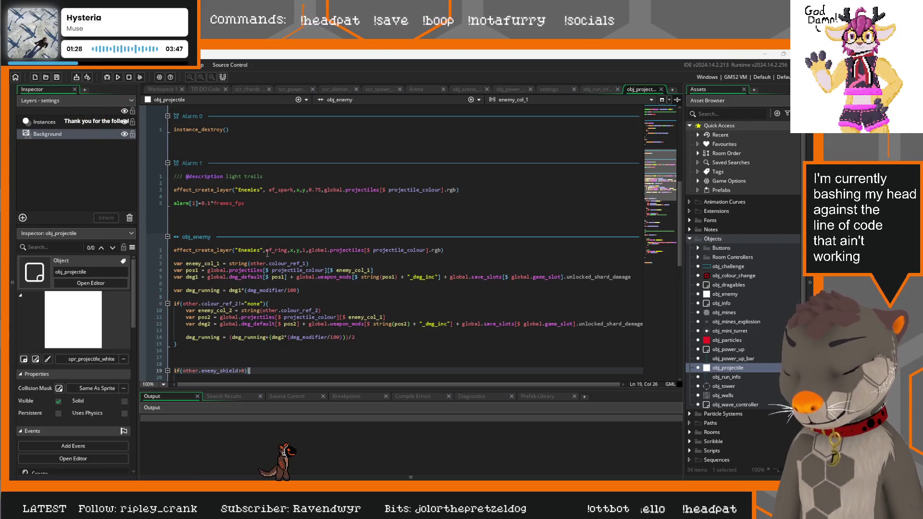
Step: Trace where other.enemy_health and dmg_running are used in the obj_enemy collision code
scroll(267, 253, "down", 2)
scroll(285, 277, "down", 10)
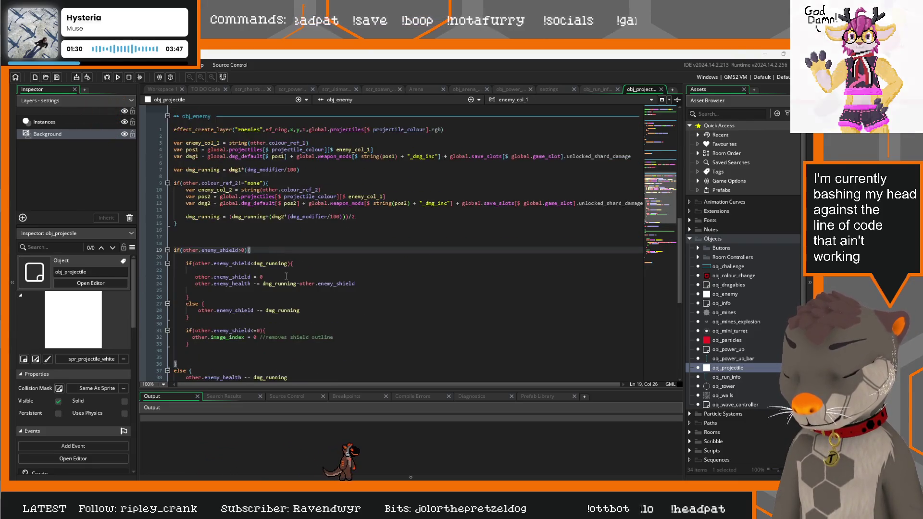
left_click_drag(244, 257, 189, 257)
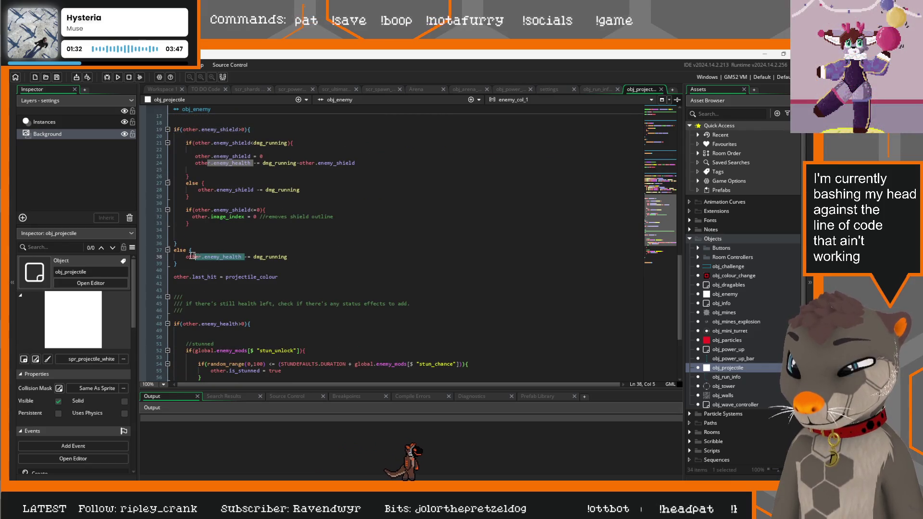
left_click(329, 256)
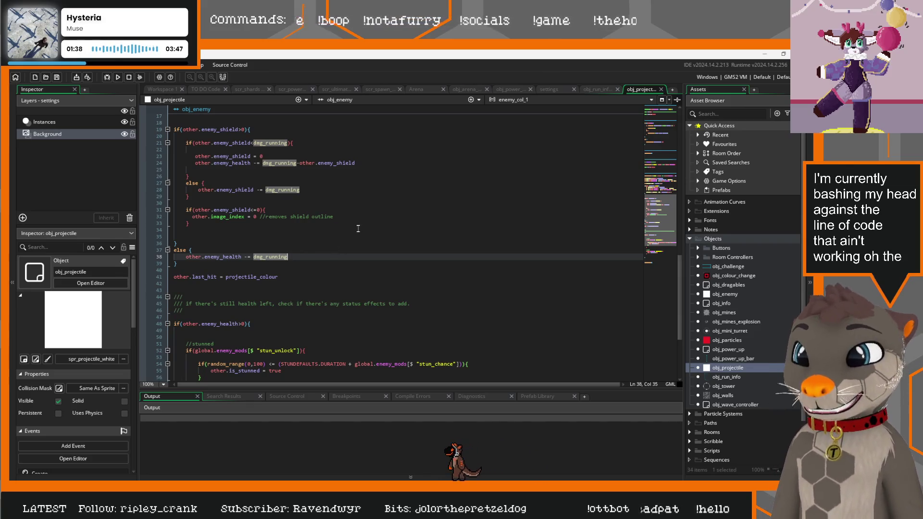
scroll(344, 241, "up", 20)
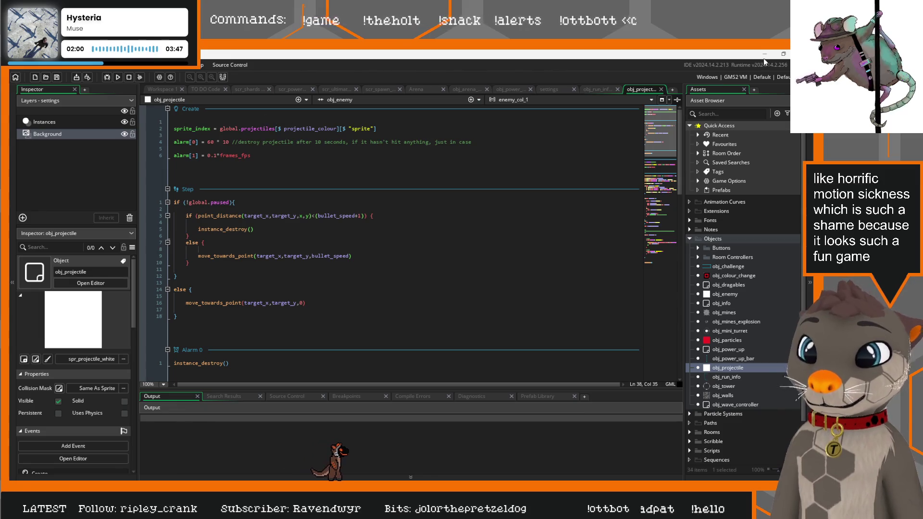
Step: Scroll through the rest of that code, then go to obj_target's instance_destroy() call in the shooting project
scroll(330, 268, "down", 10)
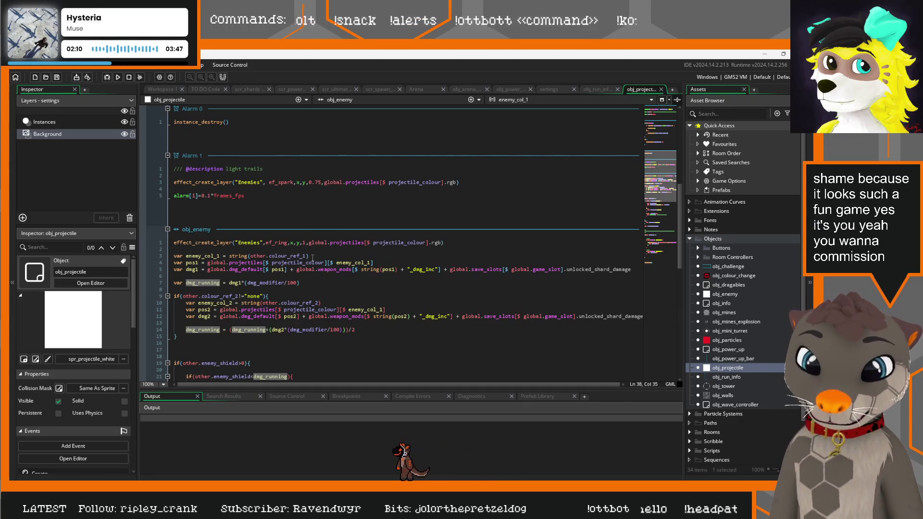
scroll(377, 279, "down", 2)
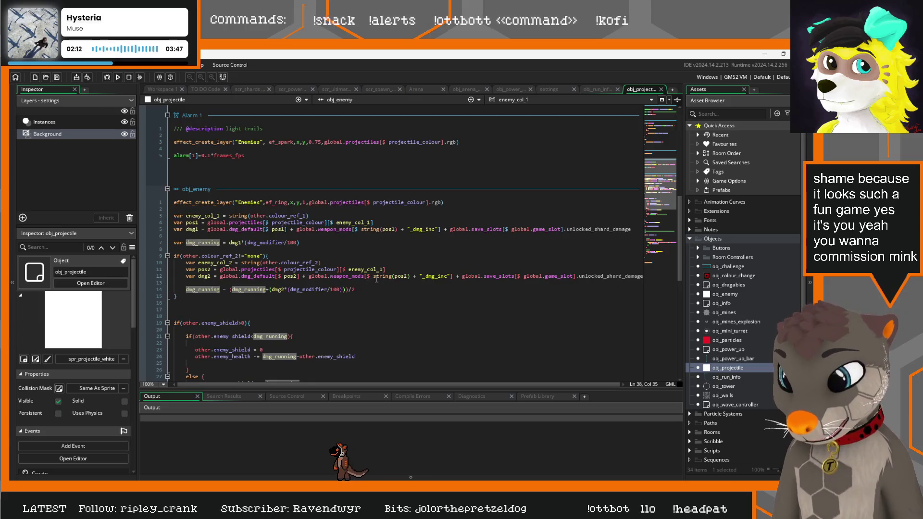
scroll(378, 286, "down", 2)
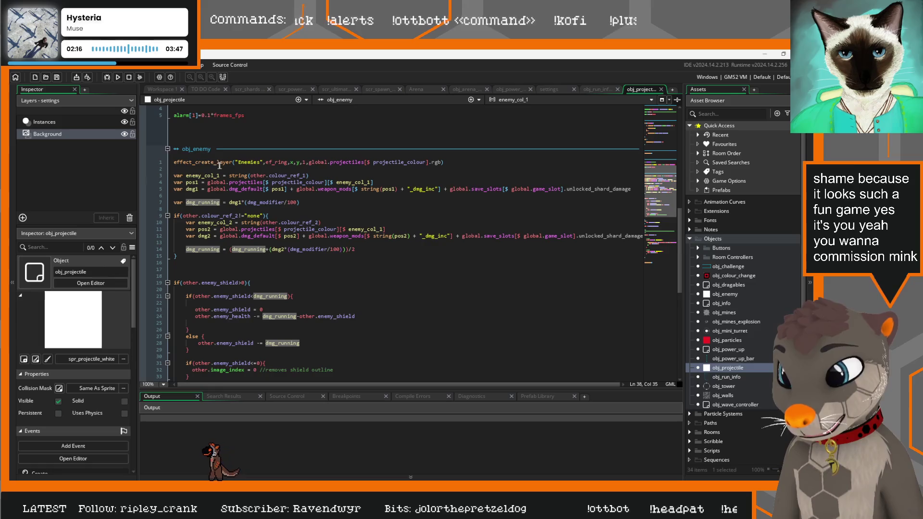
scroll(261, 199, "down", 6)
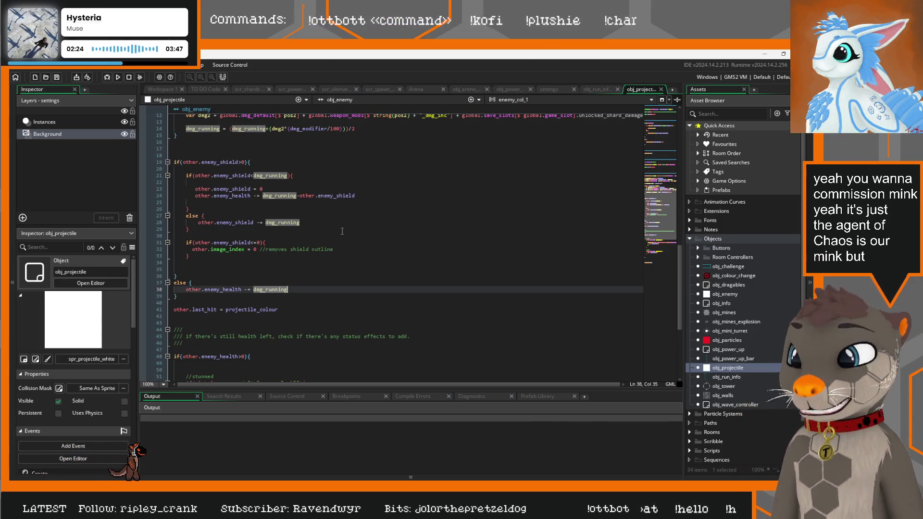
scroll(210, 289, "down", 4)
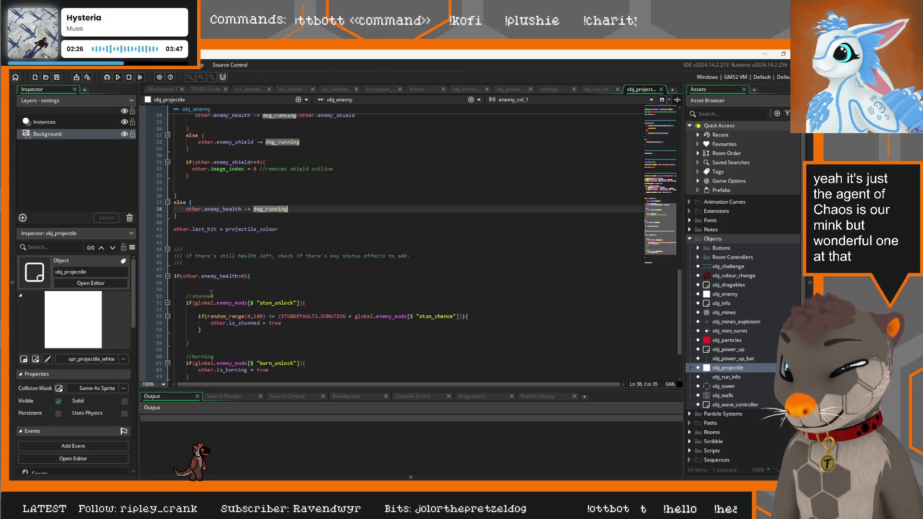
left_click(763, 55)
left_click(262, 261)
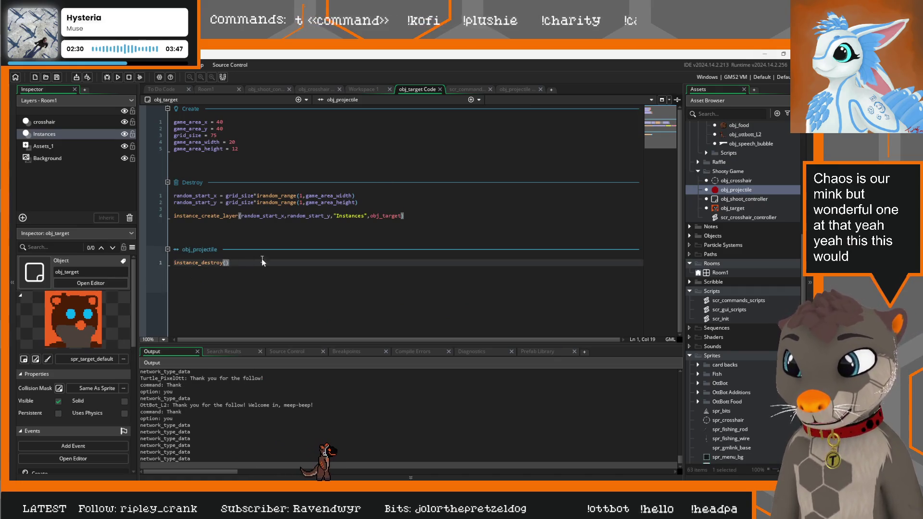
Step: Select obj_target's instance_destroy() collision line, then bring Project Lighthouse back to the front
key("shift+Home")
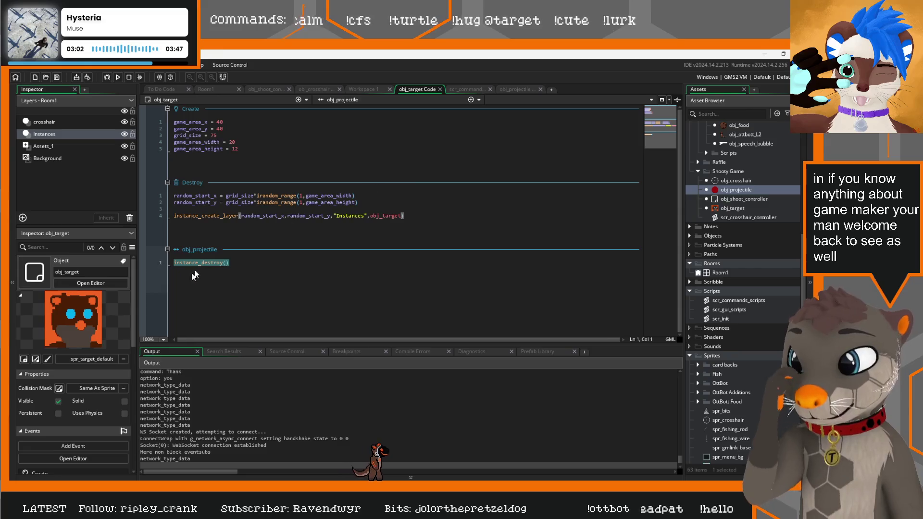
left_click(216, 262)
left_click_drag(243, 262, 159, 264)
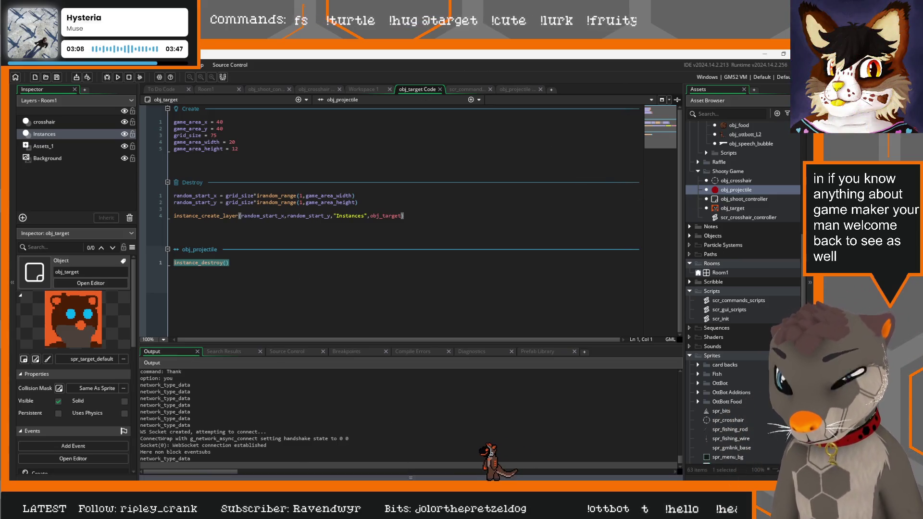
left_click(261, 447)
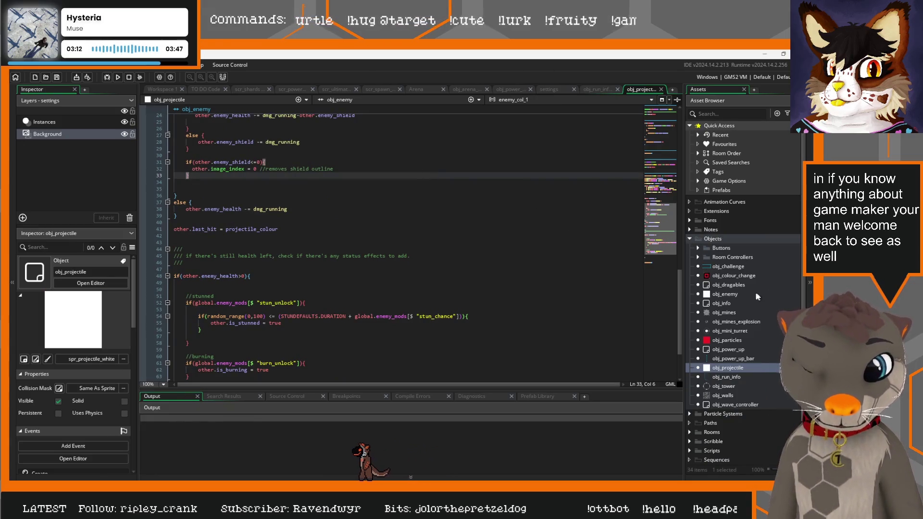
Step: Review obj_enemy's game-over and zero-health instance_destroy() calls, then return to the shooting project
double_click(721, 295)
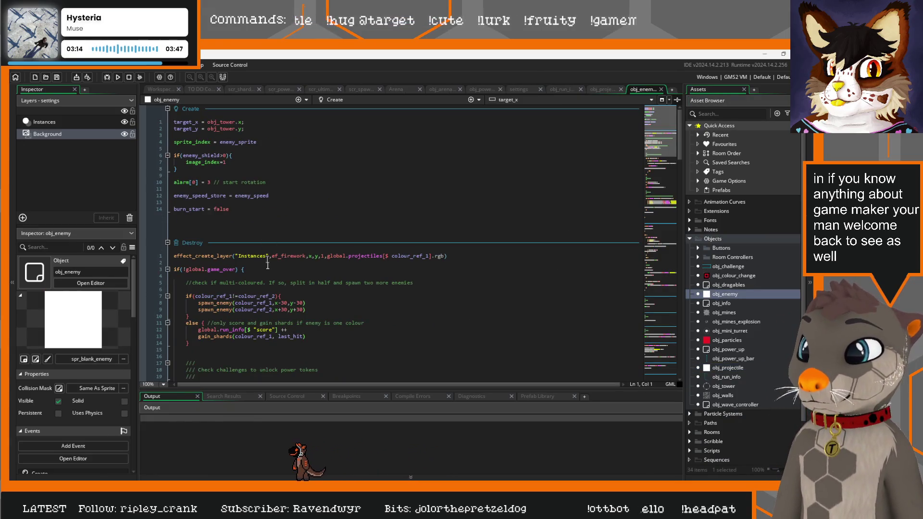
scroll(268, 265, "down", 20)
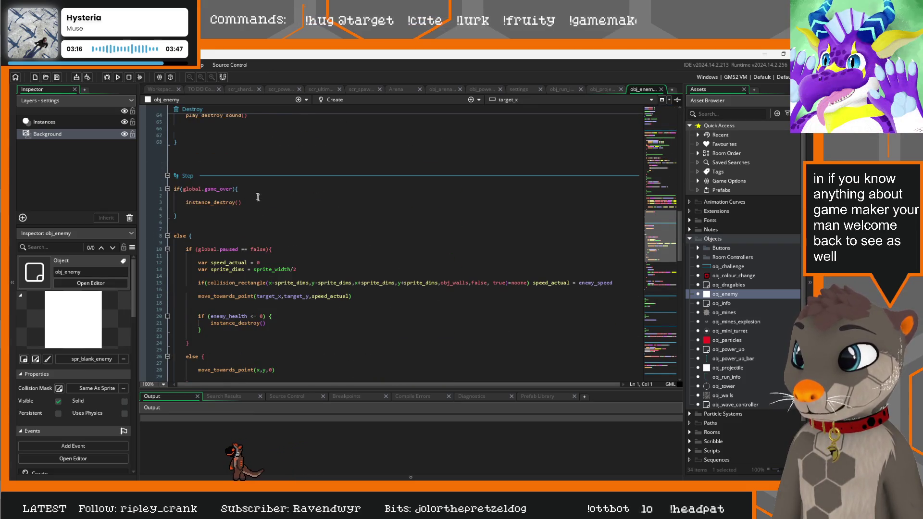
scroll(258, 197, "down", 12)
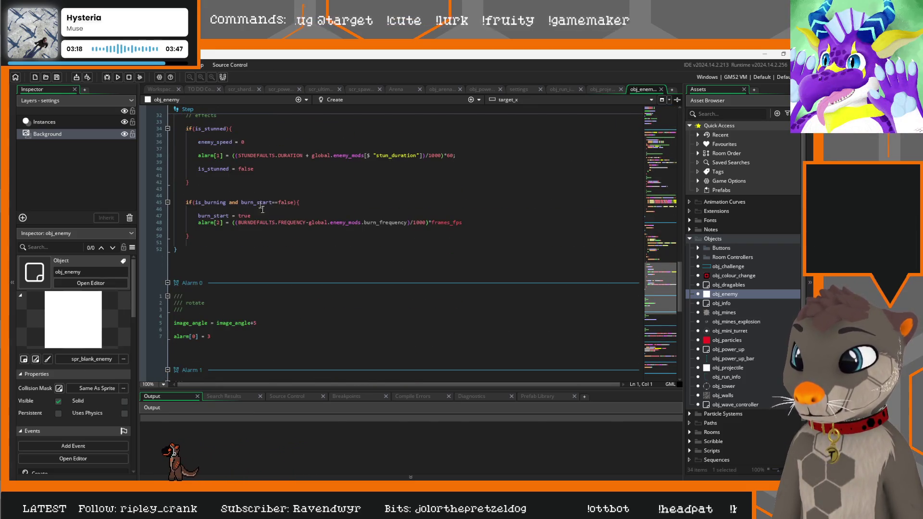
scroll(288, 274, "up", 10)
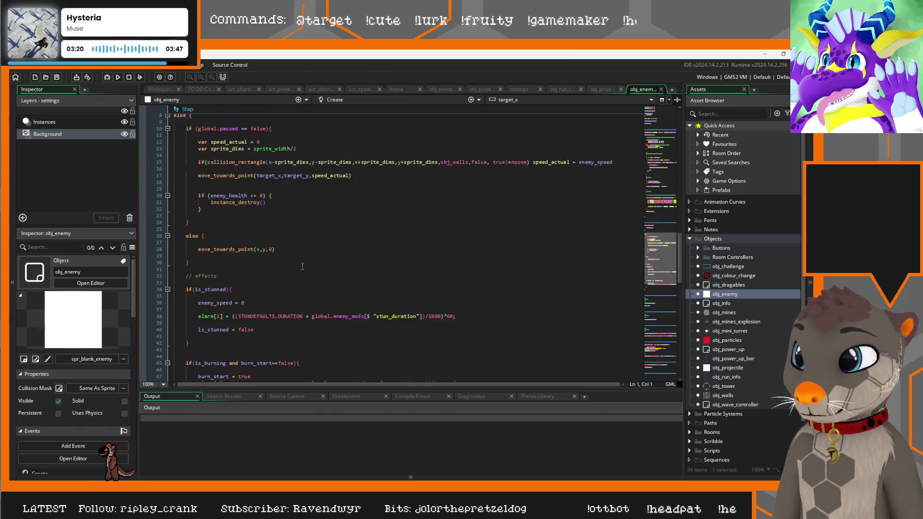
scroll(303, 266, "up", 2)
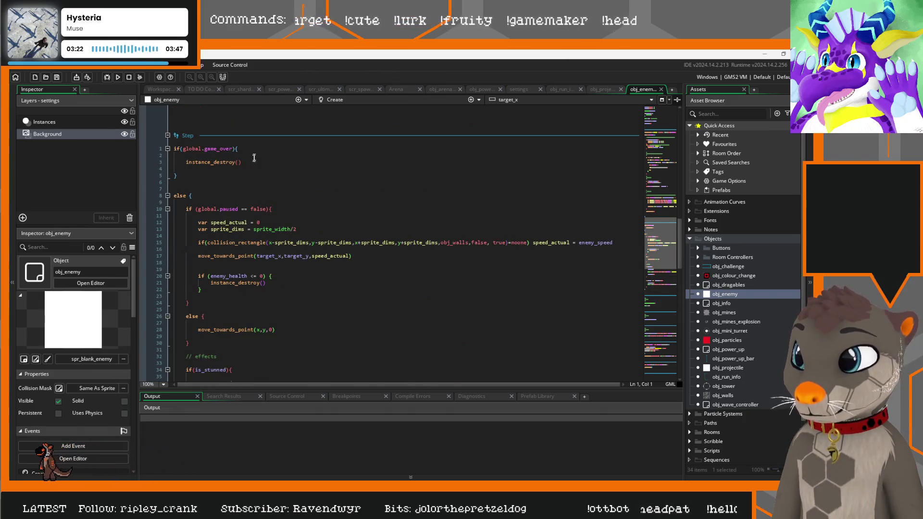
left_click_drag(241, 162, 188, 162)
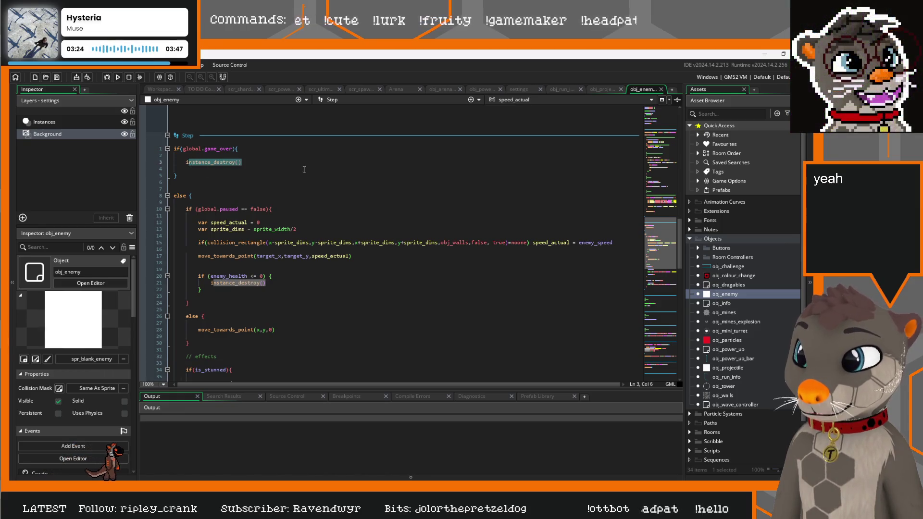
left_click_drag(266, 283, 211, 282)
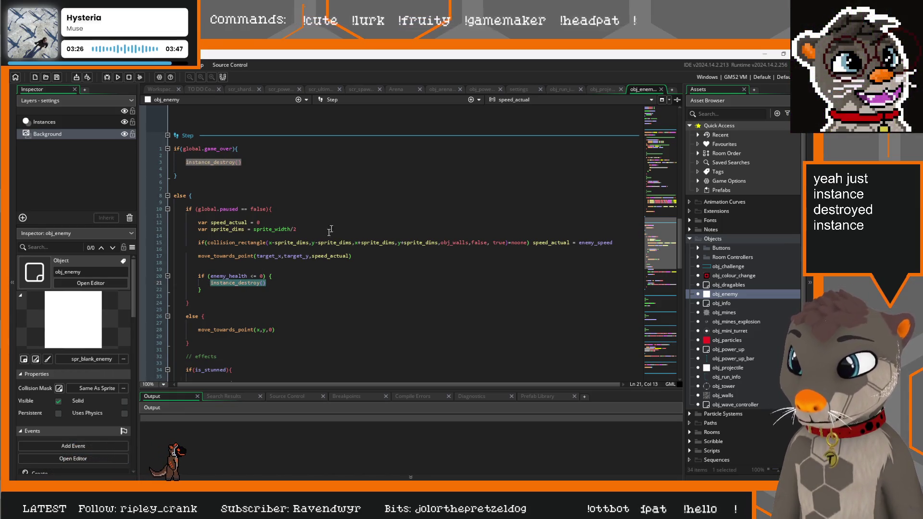
left_click(324, 196)
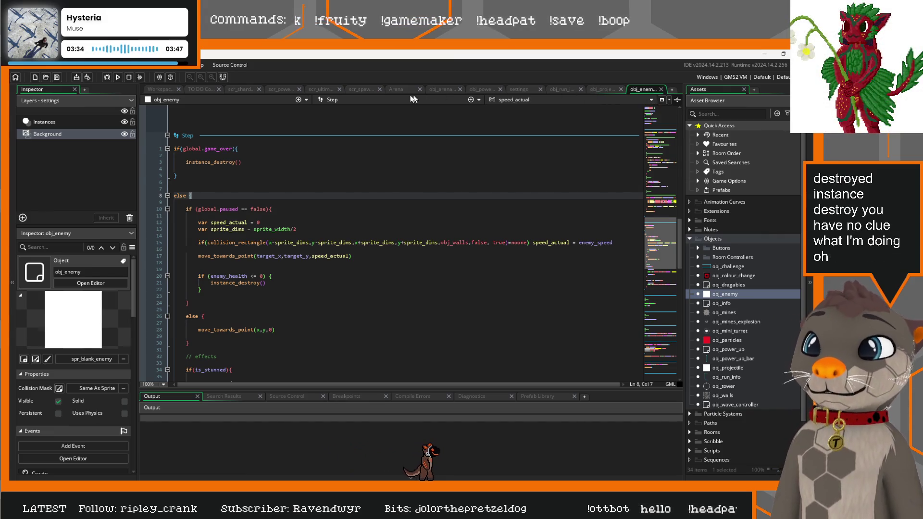
left_click(766, 56)
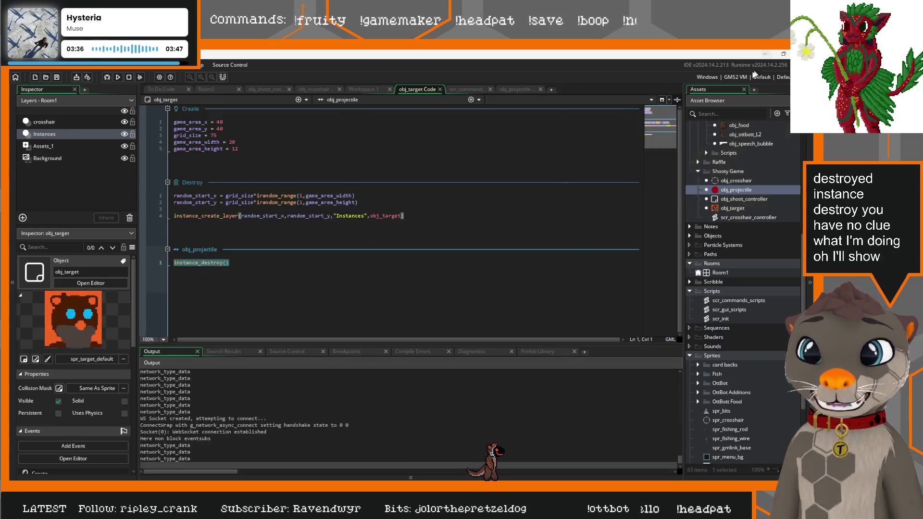
Step: Move the two random_start lines from obj_target's Destroy event into its Create event
left_click(231, 269)
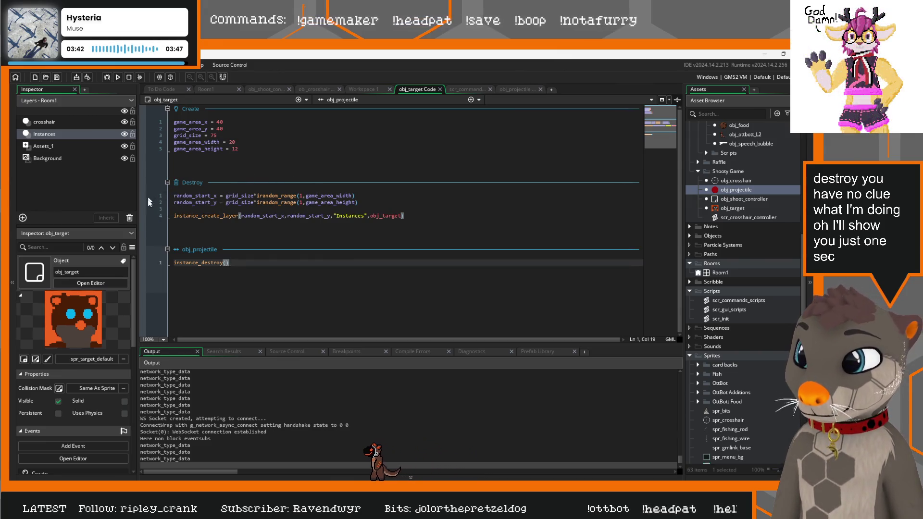
left_click(416, 215)
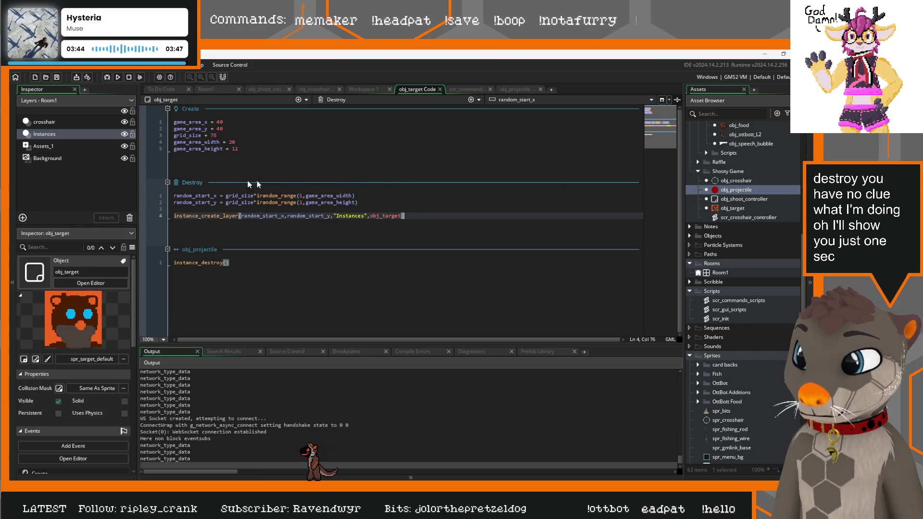
left_click_drag(367, 202, 173, 194)
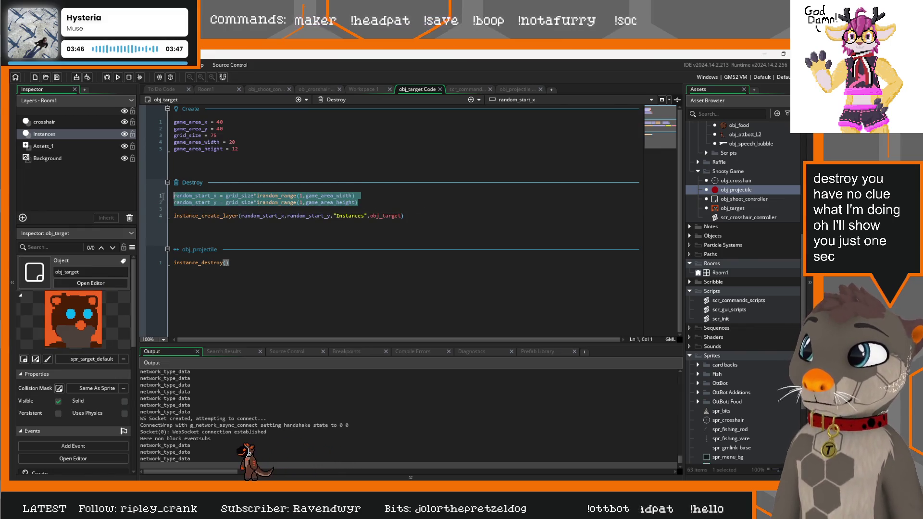
key("ctrl+x")
left_click(177, 149)
left_click(284, 154)
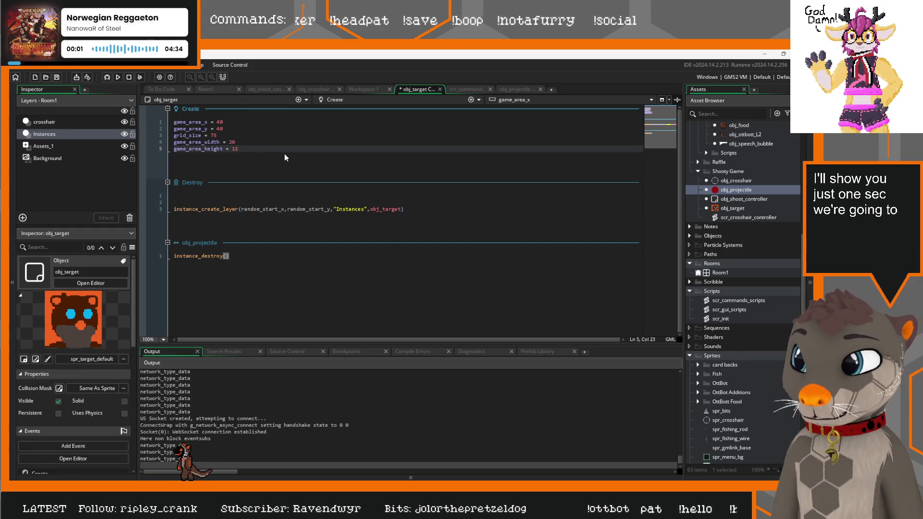
key("Return")
key("ctrl+v")
left_click(305, 209)
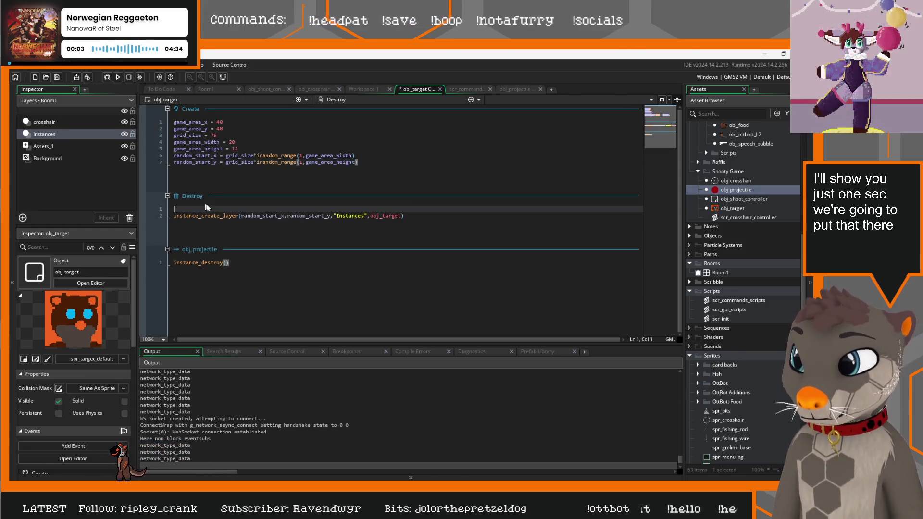
key("Delete")
key("Delete")
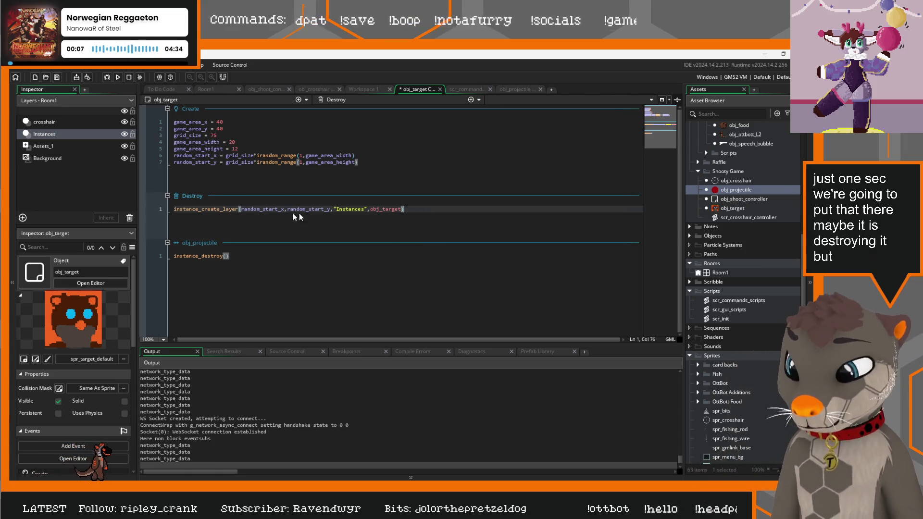
Step: Add show_debug_message("enemy destroyed") after instance_create_layer and run the game with F5
key("Return")
type("show_")
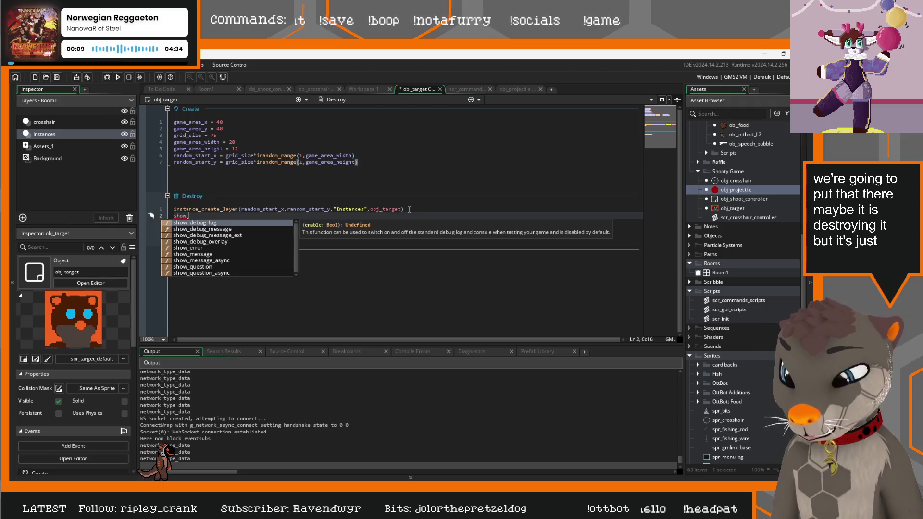
key("Down")
key("Return")
type("\"enem")
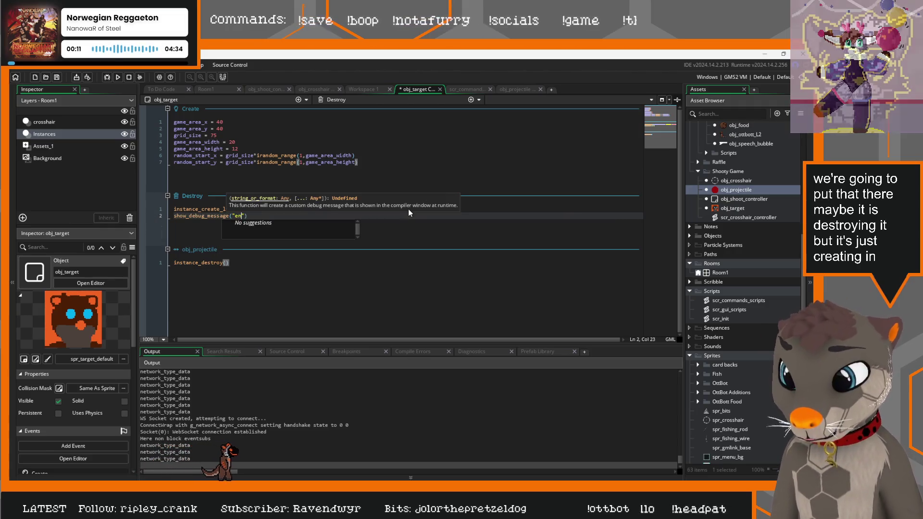
type("y ")
type("destroyed")
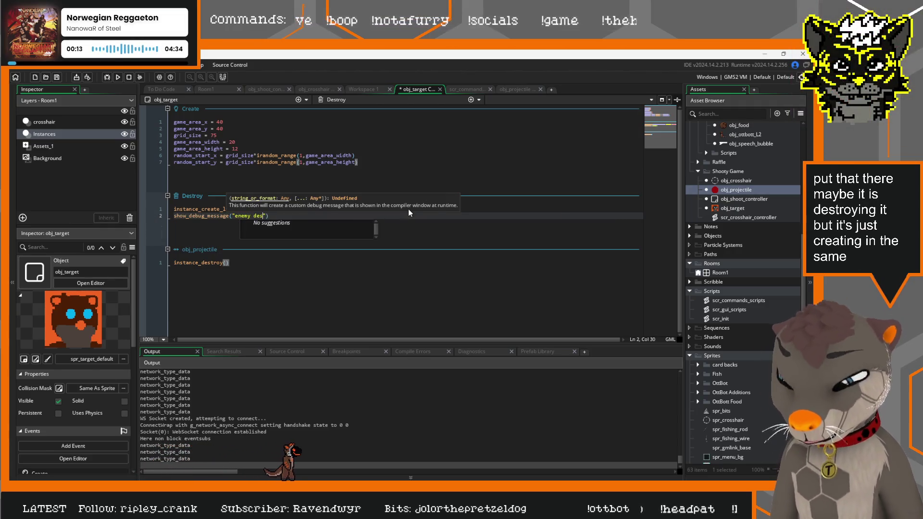
key("F5")
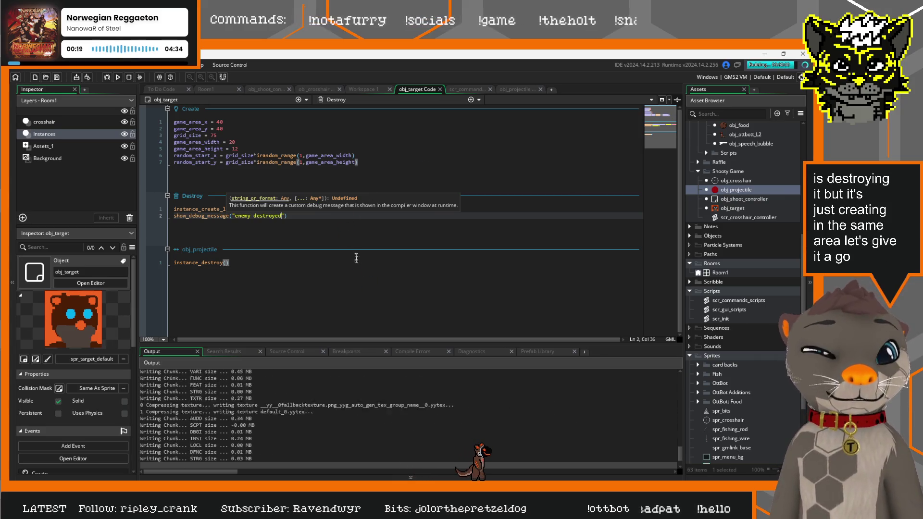
Step: Rebuild the game, return to the IDE, and select the latest Output log lines
key("F5")
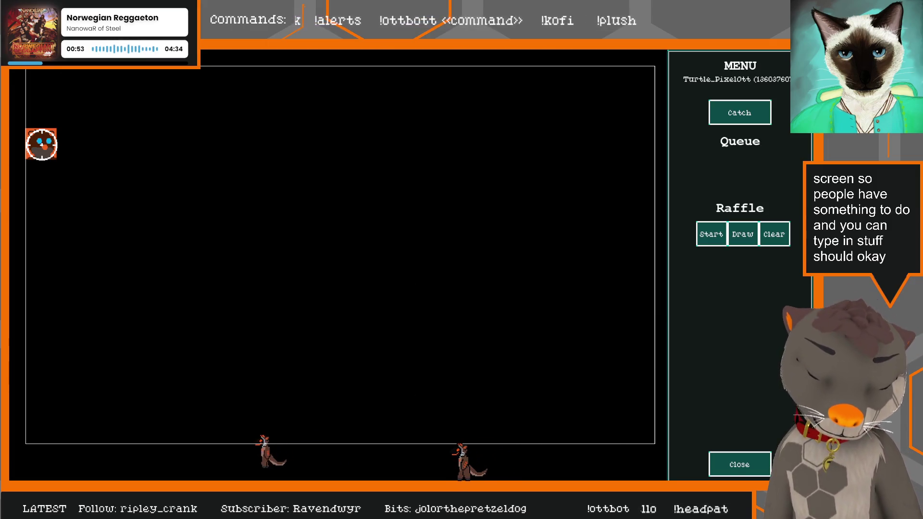
key("alt+Tab")
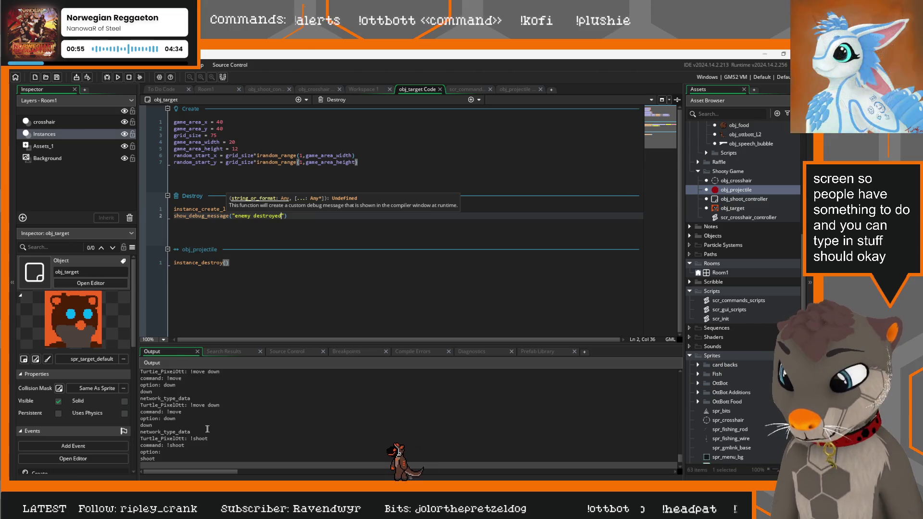
scroll(207, 429, "down", 1)
mouse_move(164, 448)
left_mouse_down()
mouse_move(142, 423)
mouse_move(138, 380)
left_mouse_up()
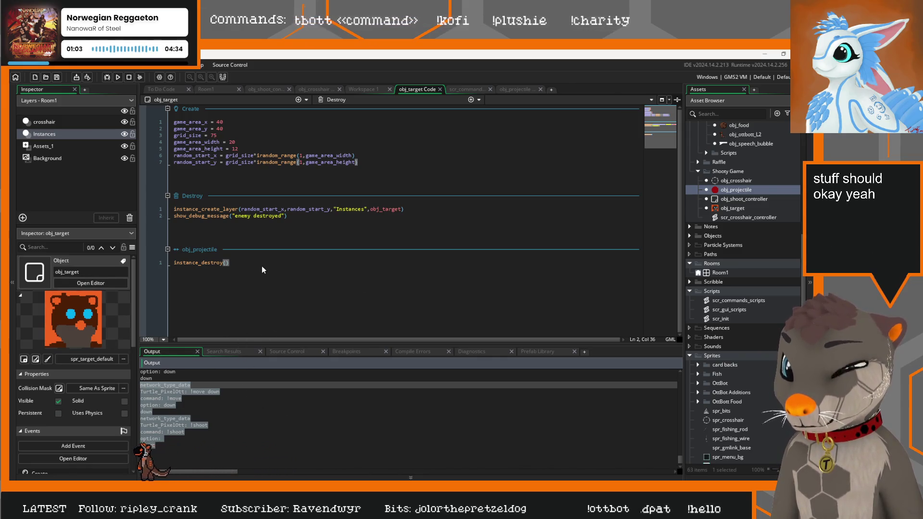
left_click(244, 407)
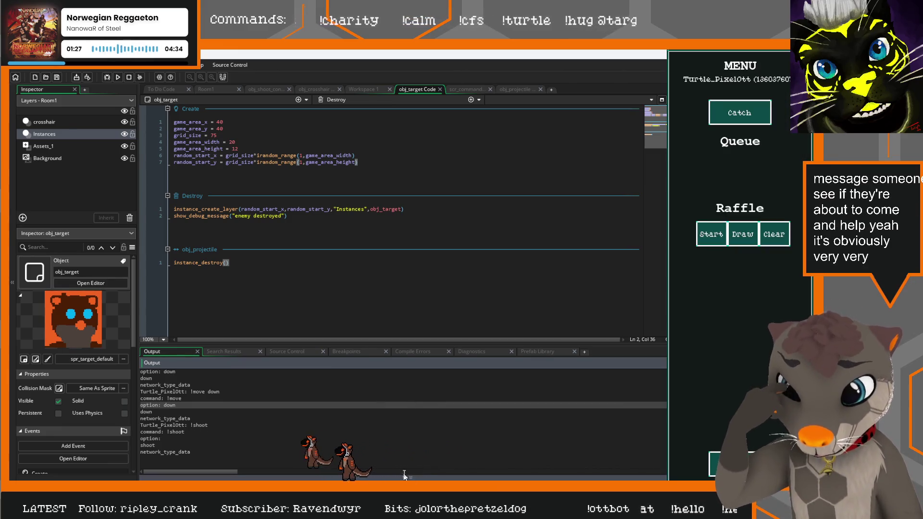
key("alt+Tab")
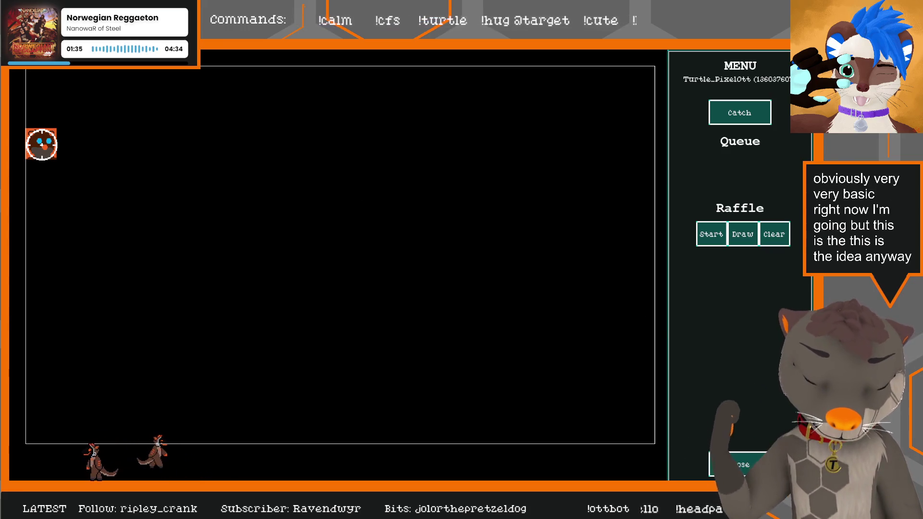
key("alt+F4")
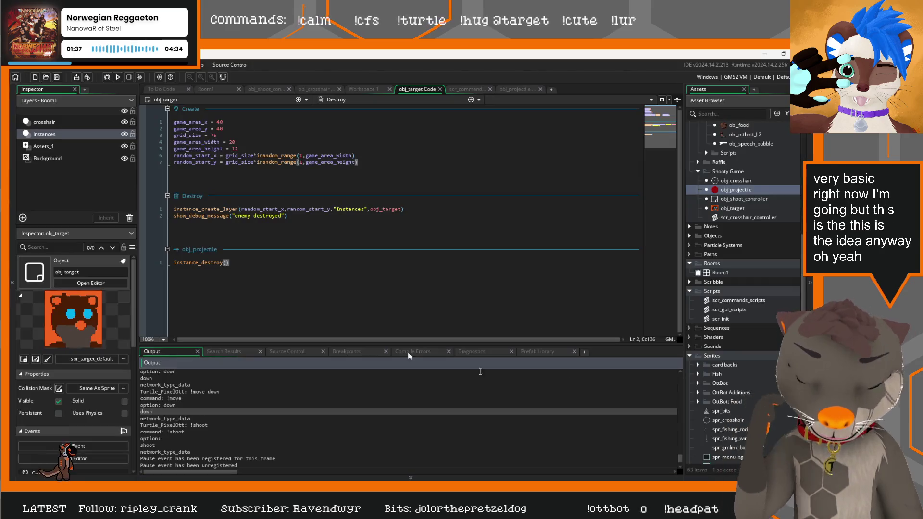
Step: Review the instance_destroy() collision line, the latest output log, and the 'enemy destroyed' debug message
left_click(216, 250)
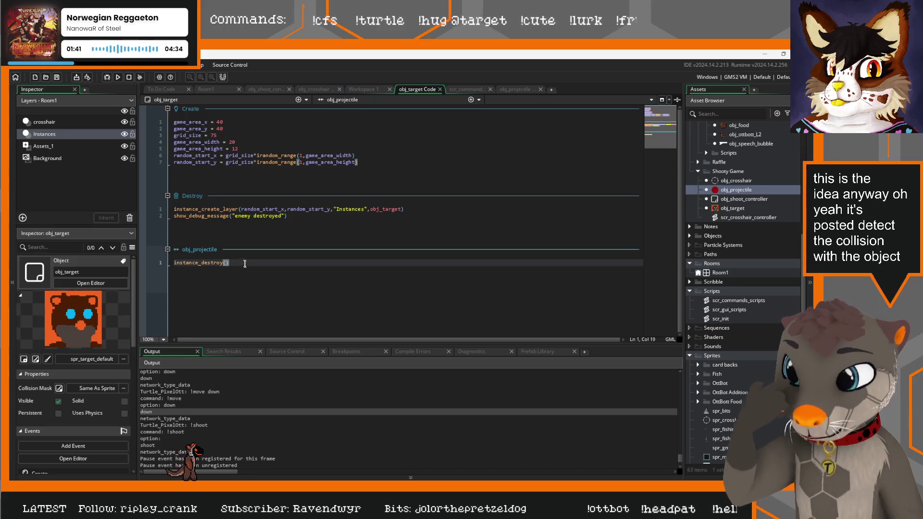
key("shift+Home")
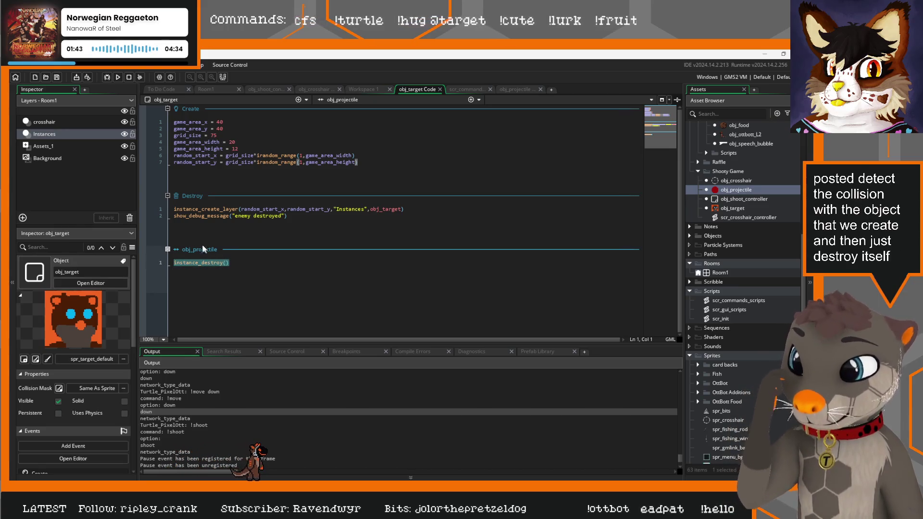
scroll(238, 400, "down", 1)
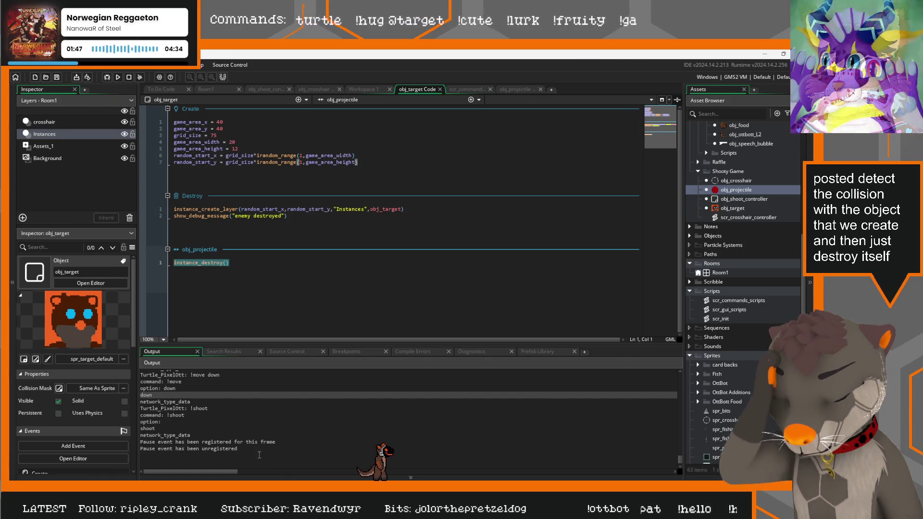
mouse_move(188, 454)
left_mouse_down()
mouse_move(164, 439)
mouse_move(139, 384)
left_mouse_up()
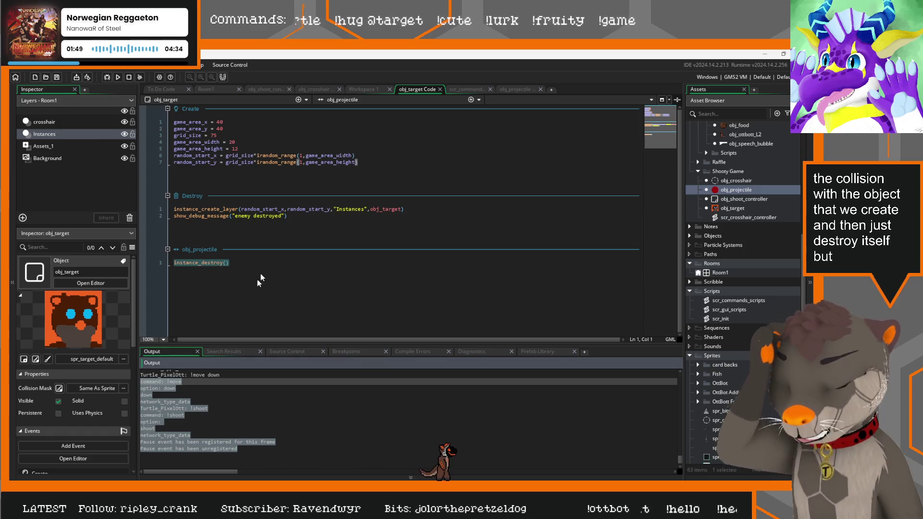
left_click_drag(291, 216, 191, 215)
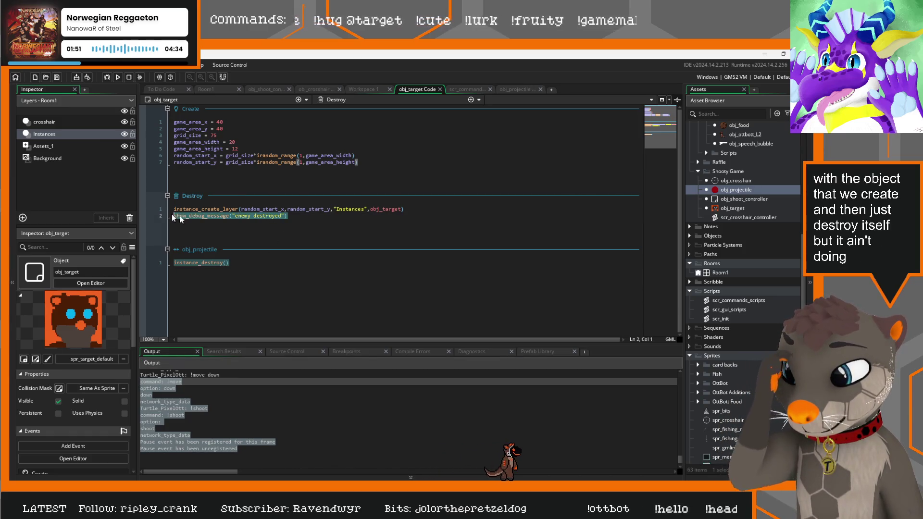
left_click(267, 232)
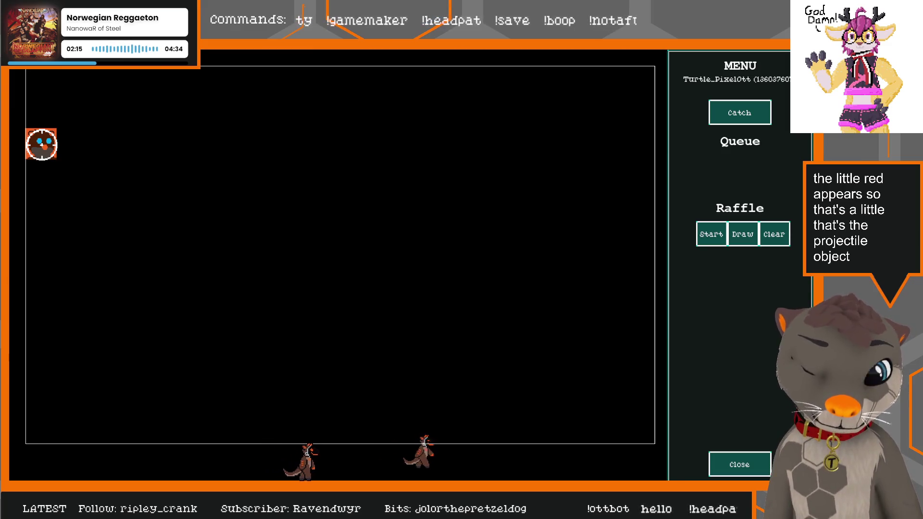
Step: Delete obj_projectile's empty obj_target collision event, then return to obj_target's code
key("alt+Tab")
left_click(217, 216)
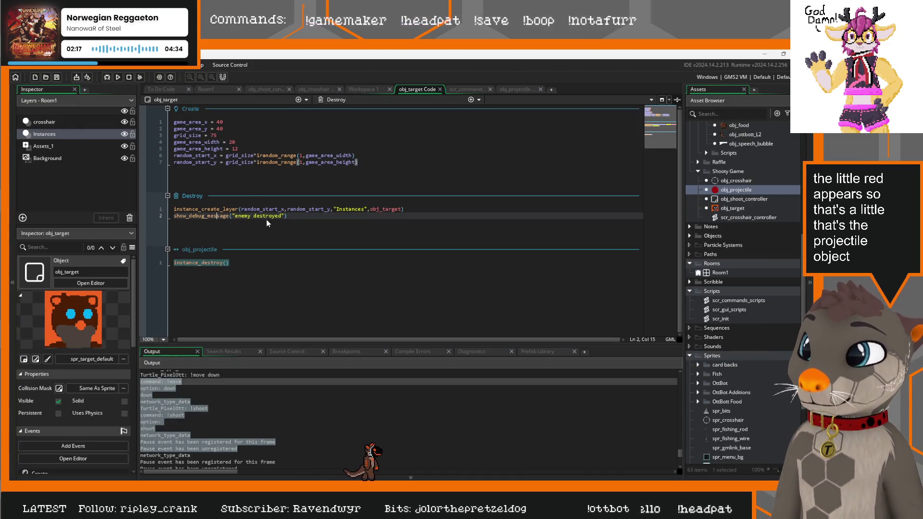
left_click(517, 89)
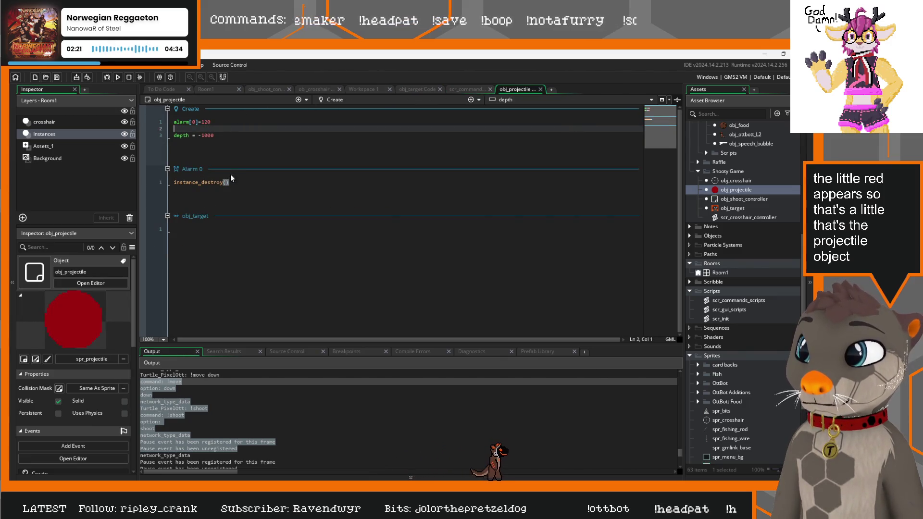
left_click(220, 122)
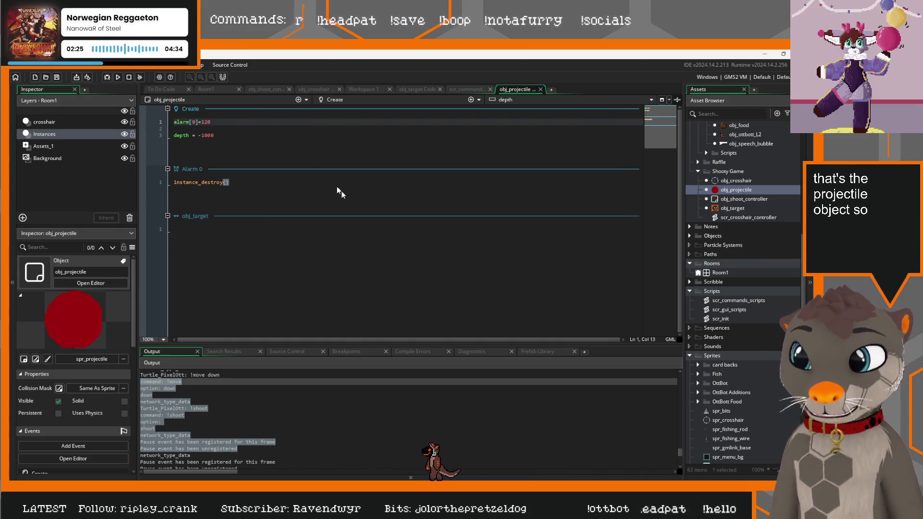
left_click(336, 228)
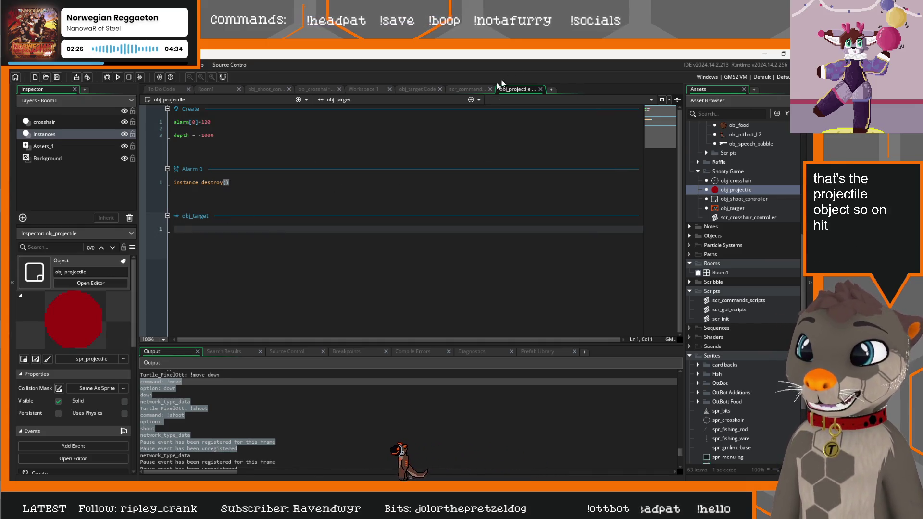
left_click(478, 100)
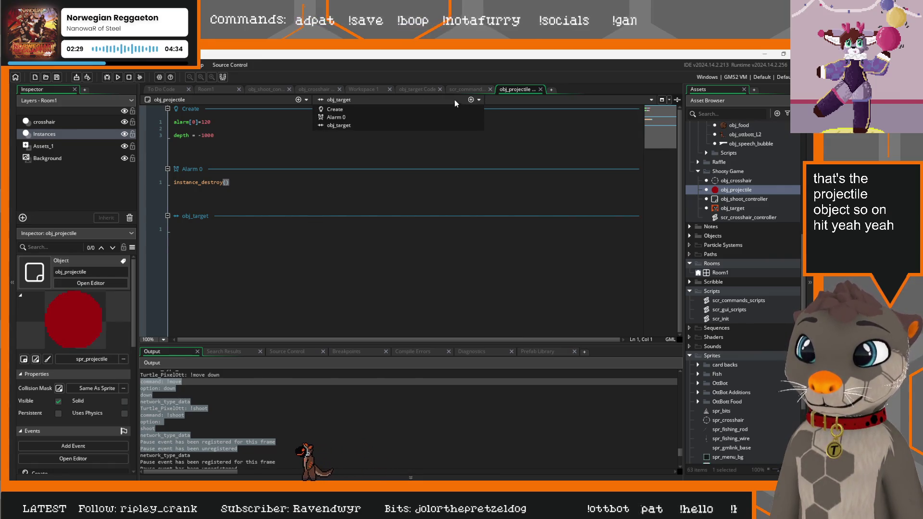
left_click(477, 125)
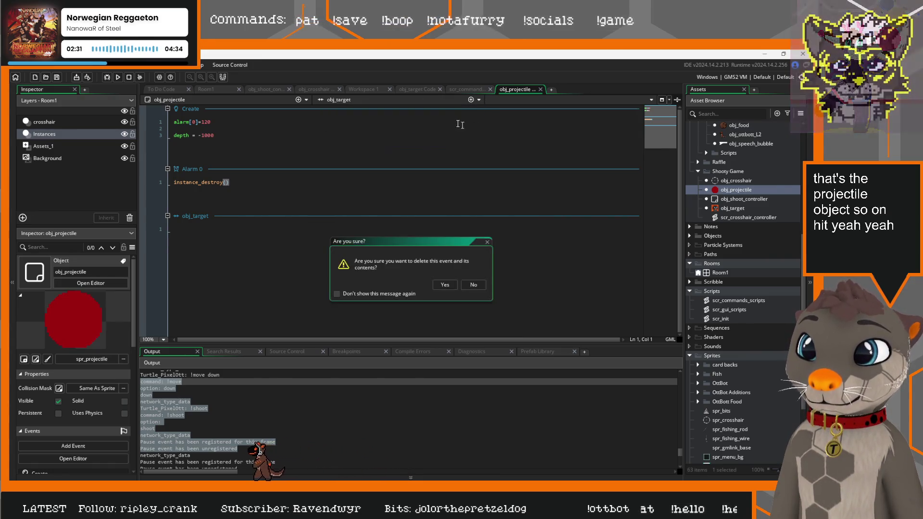
left_click(445, 285)
left_click(406, 90)
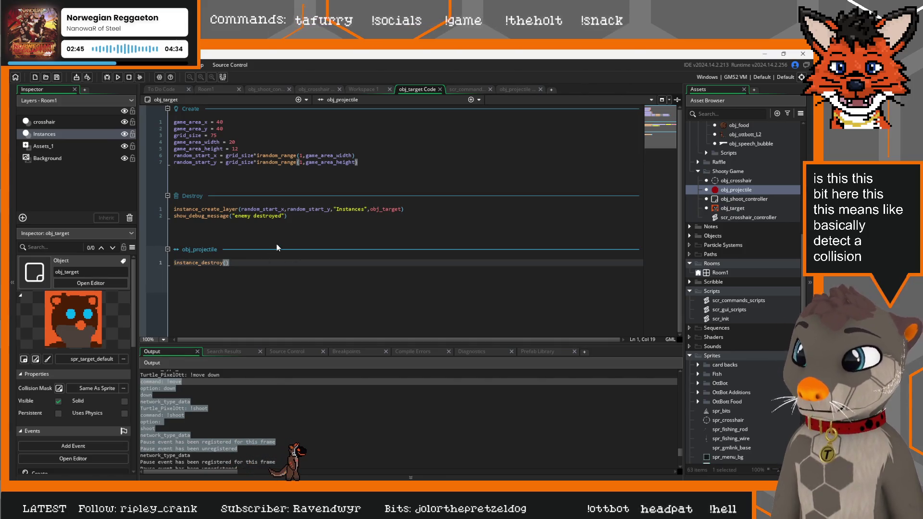
Step: Review obj_target's events and select the Destroy event's debug message line to reuse
left_click(479, 100)
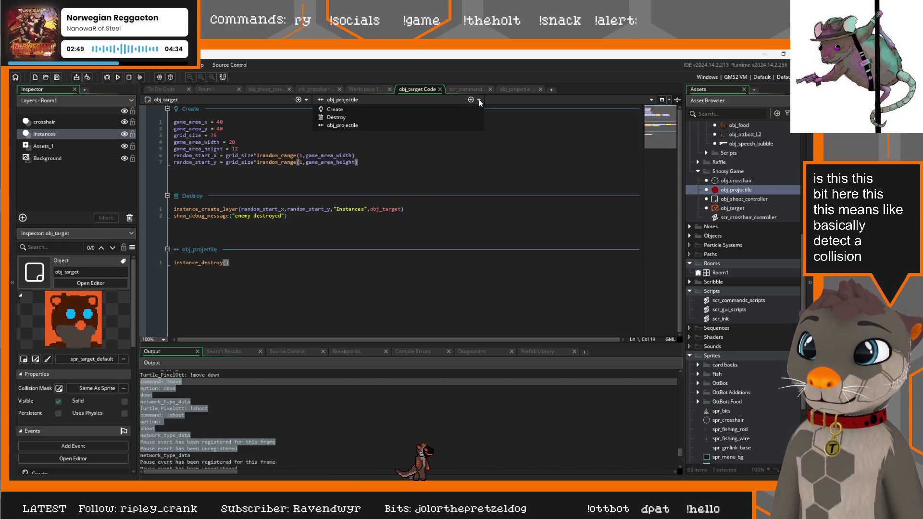
left_click(313, 220)
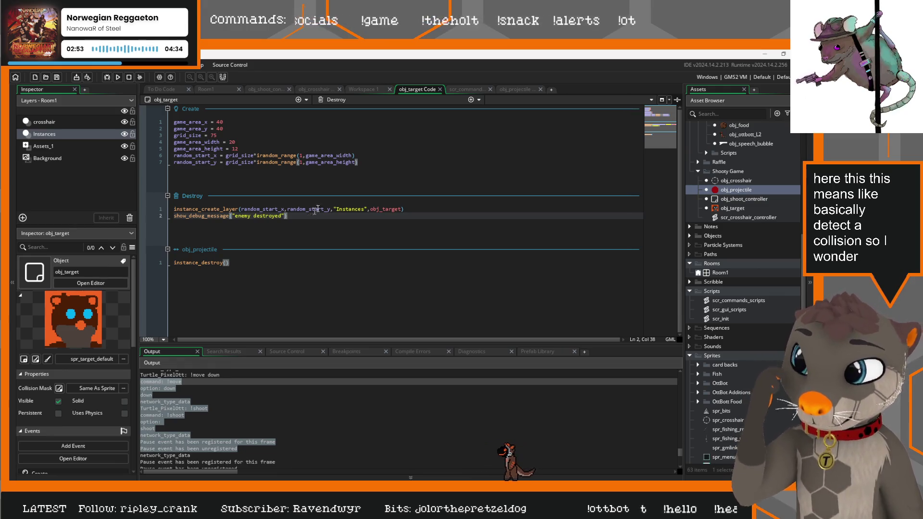
left_click(480, 100)
left_click(480, 99)
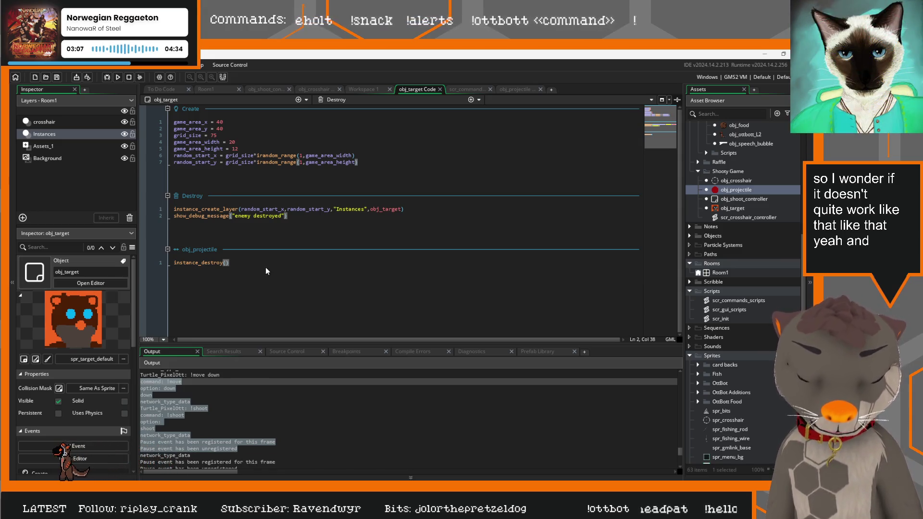
left_click_drag(230, 262, 140, 260)
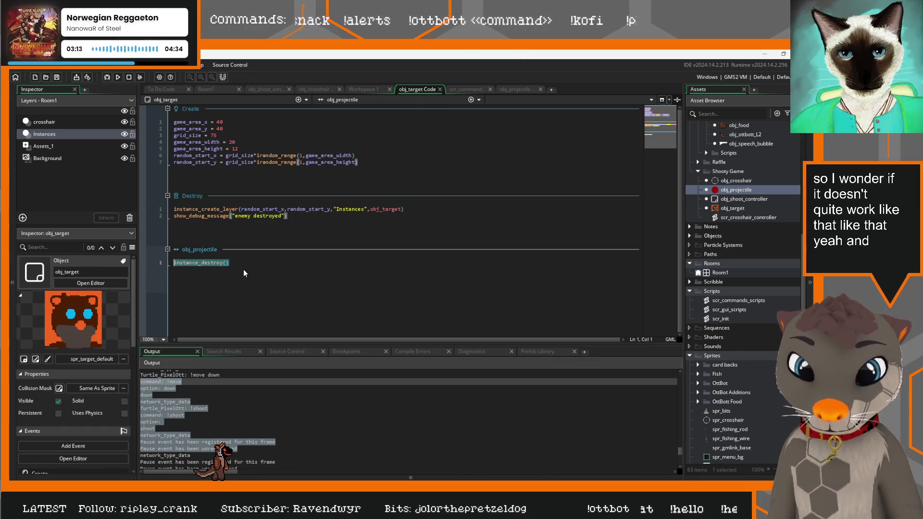
left_click(238, 263)
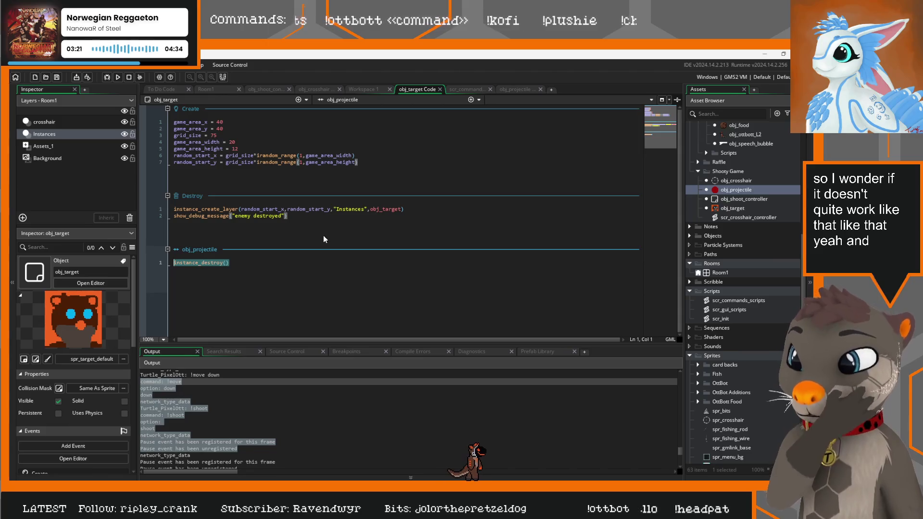
left_click(205, 216)
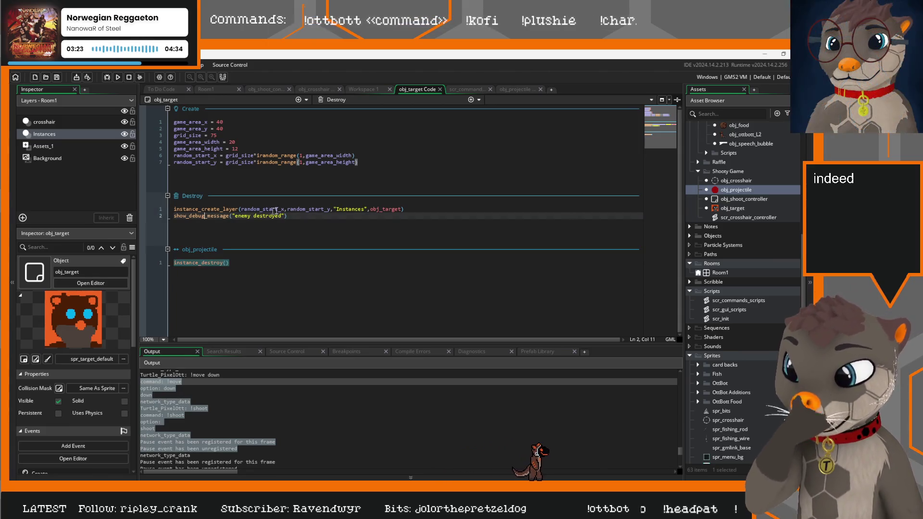
left_click_drag(288, 216, 144, 214)
key("ctrl+c")
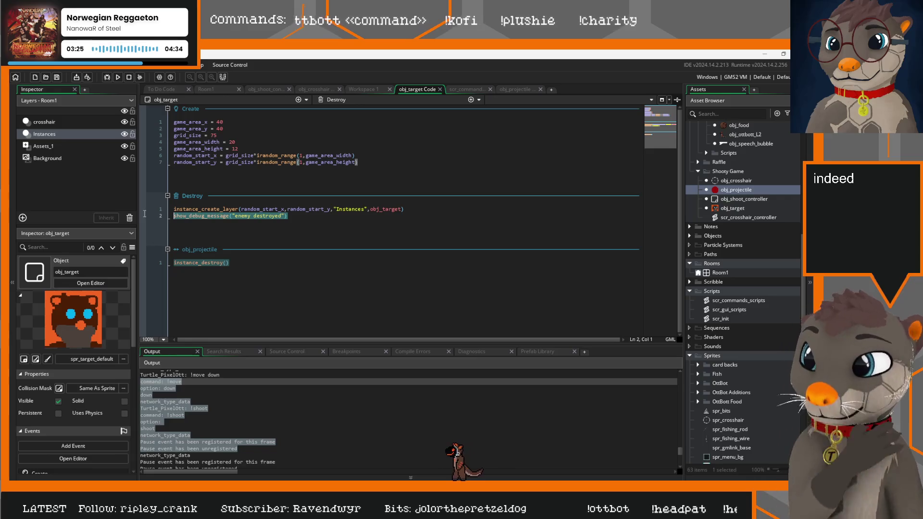
Step: Paste the debug line above instance_destroy(), change its text to 'enemy hit', and run the game
left_click(165, 264)
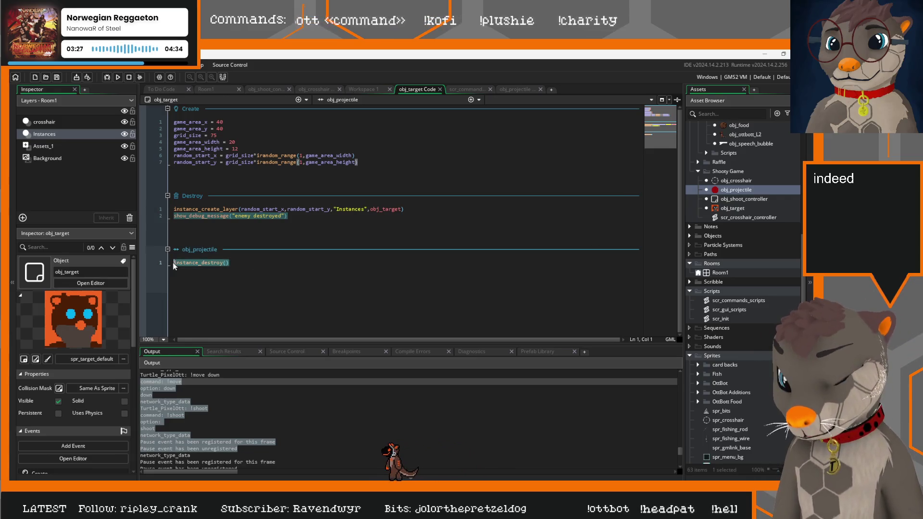
key("Return")
left_click(201, 263)
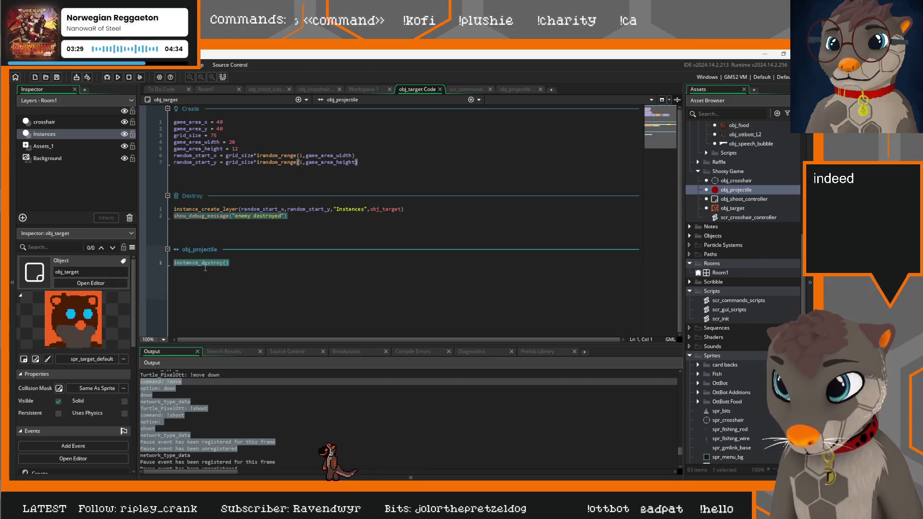
key("ctrl+z")
key("ctrl+z")
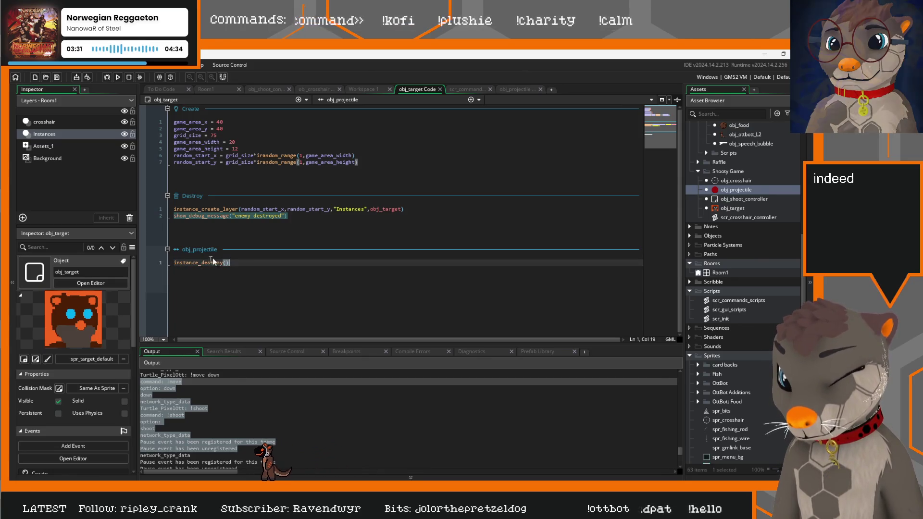
left_click(175, 262)
key("Return")
key("Up")
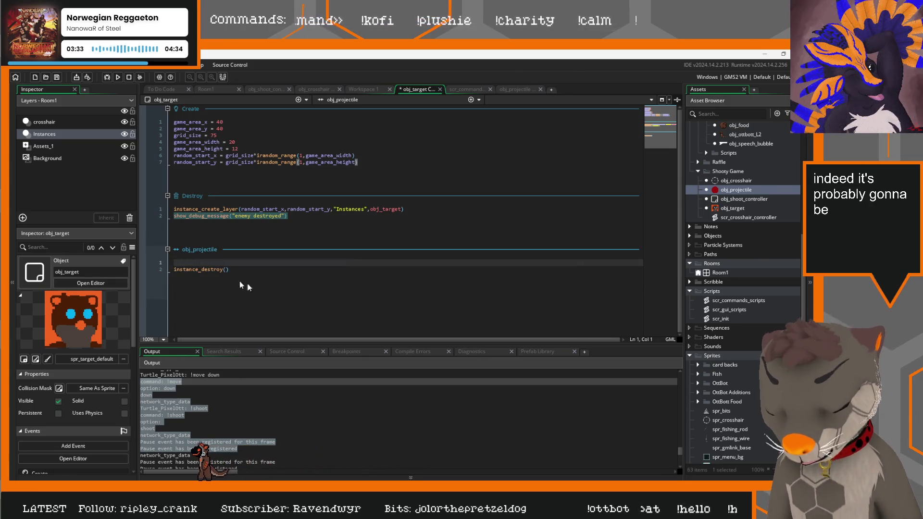
key("ctrl+v")
left_click_drag(282, 264, 265, 264)
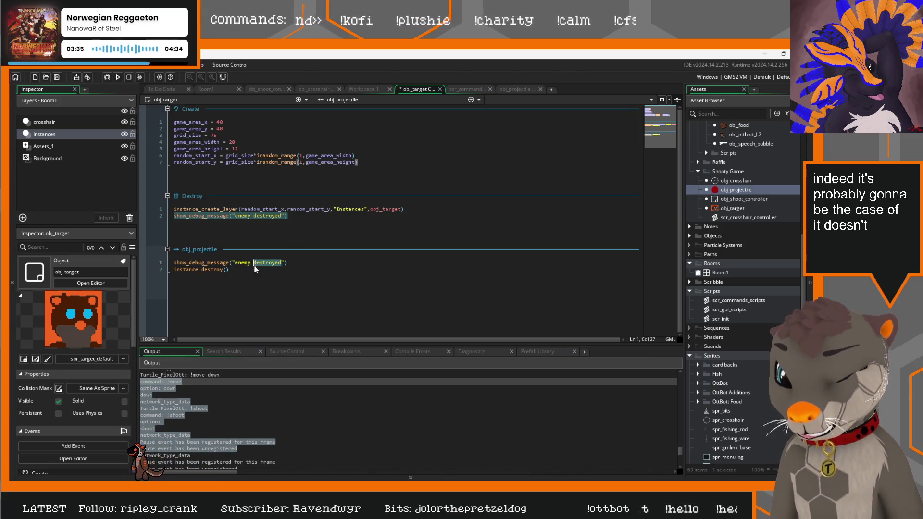
double_click(265, 263)
type("hit")
key("F5")
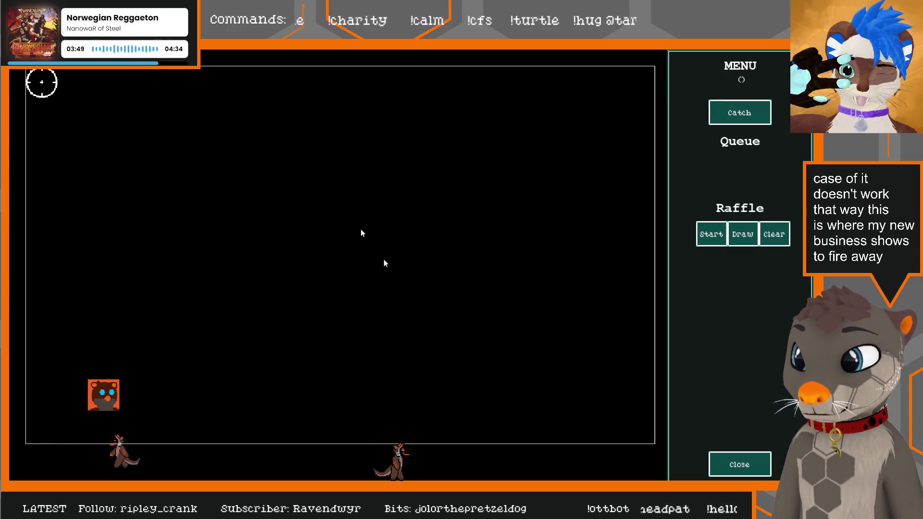
Step: Close the game, set obj_shoot_controller's x and y irandom_range upper bounds to 3, and rerun
left_click(722, 463)
left_click(269, 89)
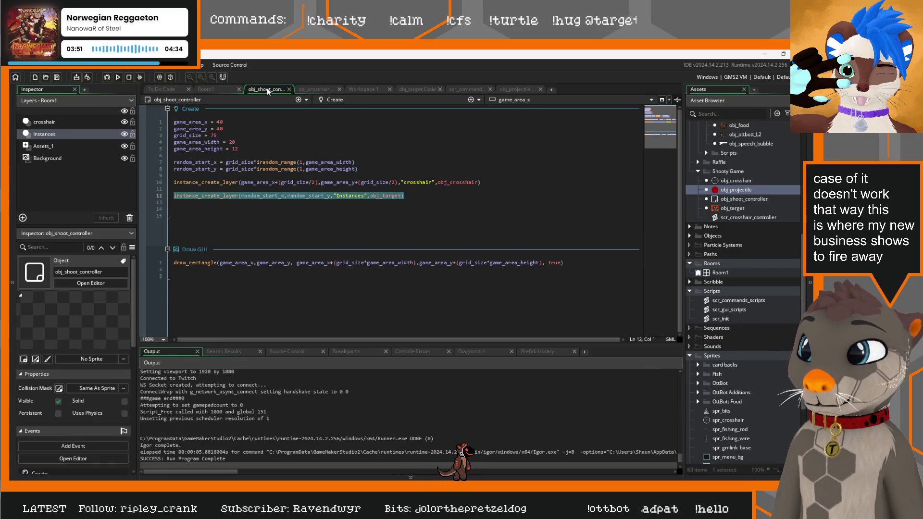
left_click(280, 183)
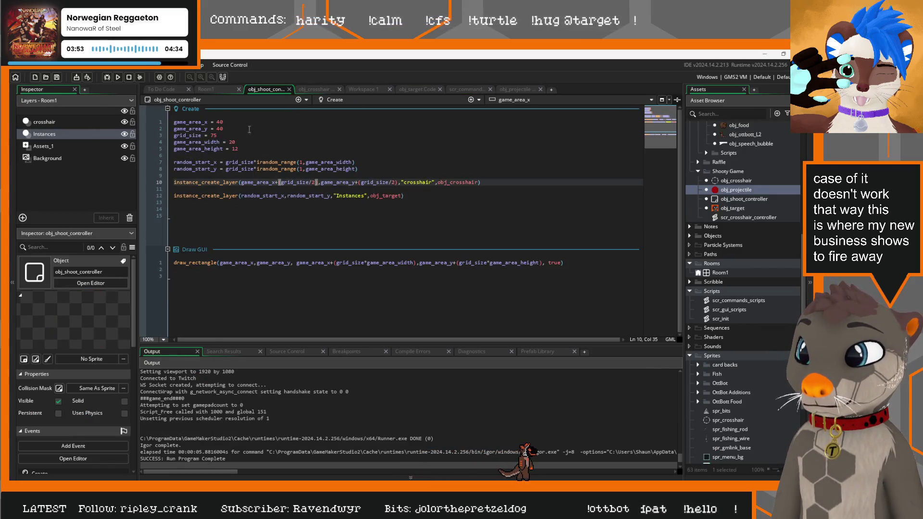
left_click(306, 144)
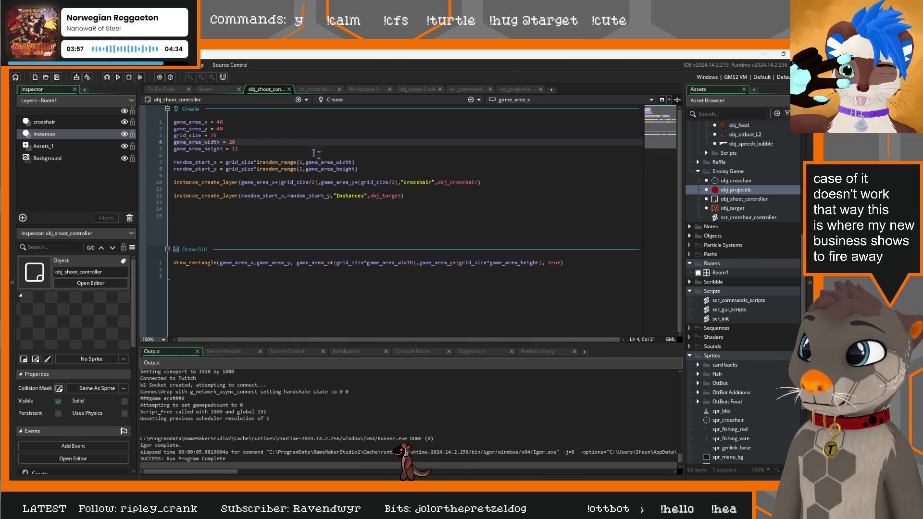
left_click_drag(353, 162, 333, 162)
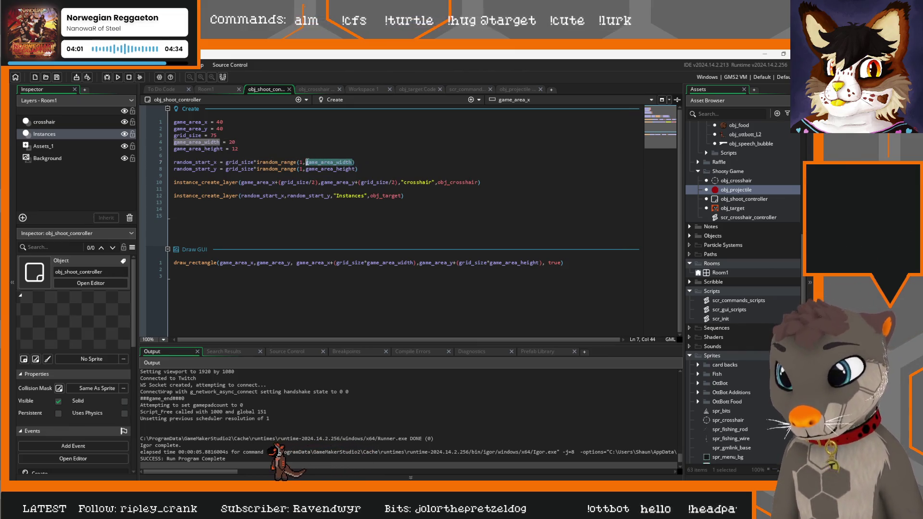
type("3")
left_click_drag(358, 169, 305, 169)
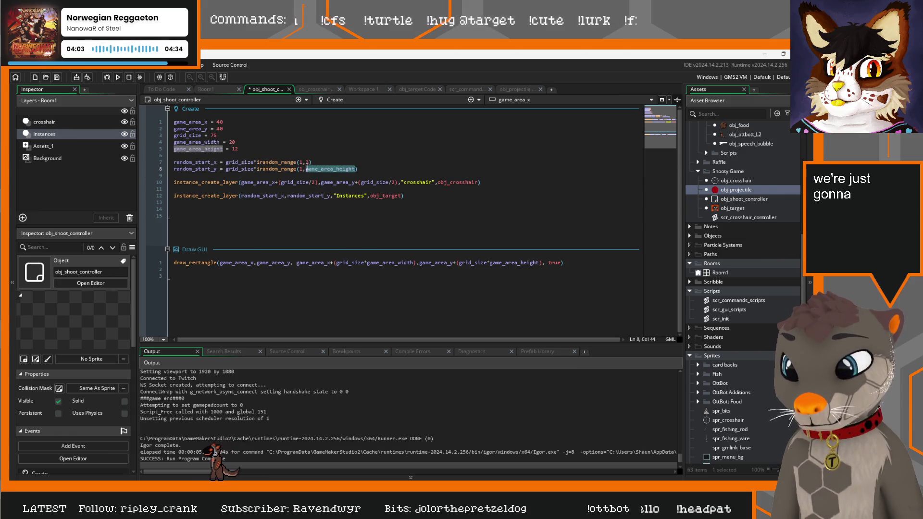
type("3")
key("F5")
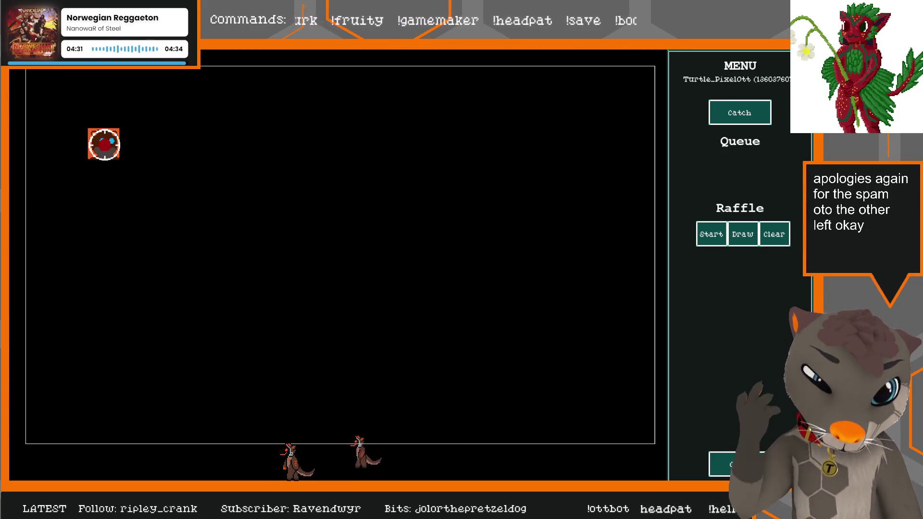
Step: Close the game, check the Output log's !shoot entries, and switch to obj_crosshair's code
key("alt+F4")
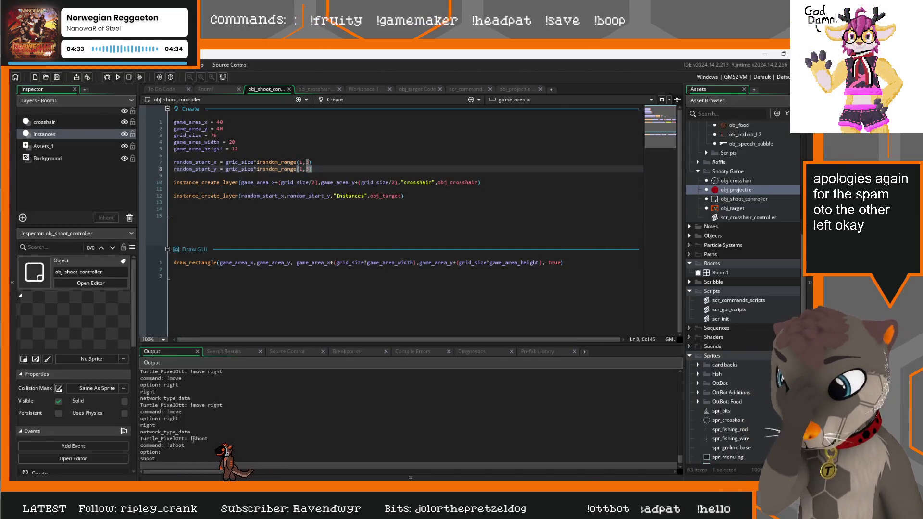
left_click(199, 446)
scroll(201, 435, "down", 1)
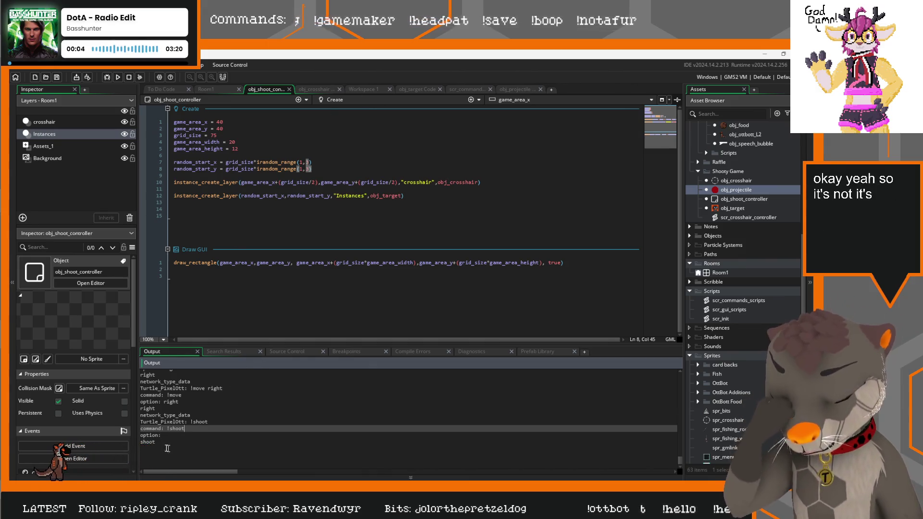
left_click(164, 445)
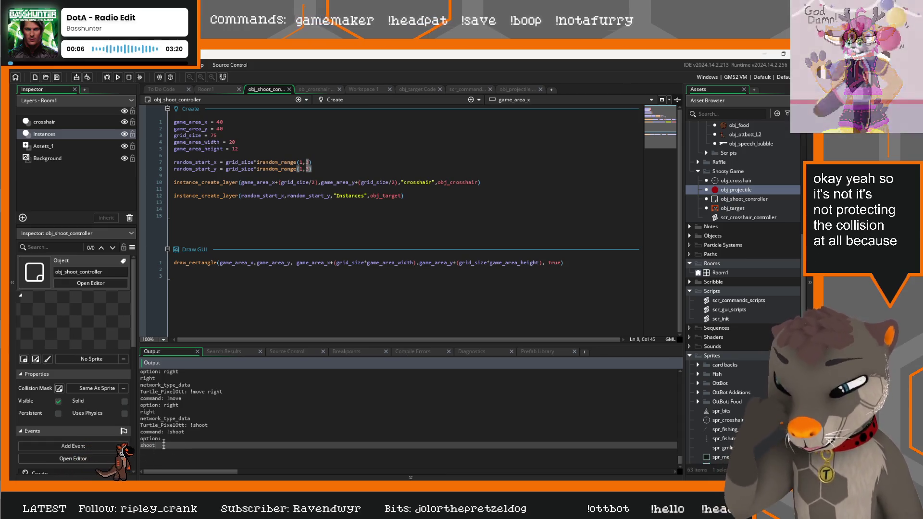
left_click(318, 88)
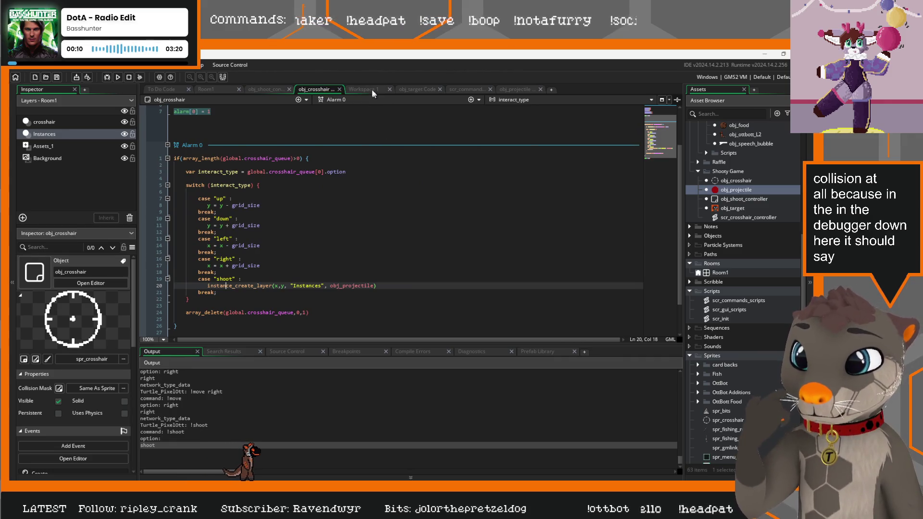
left_click(417, 90)
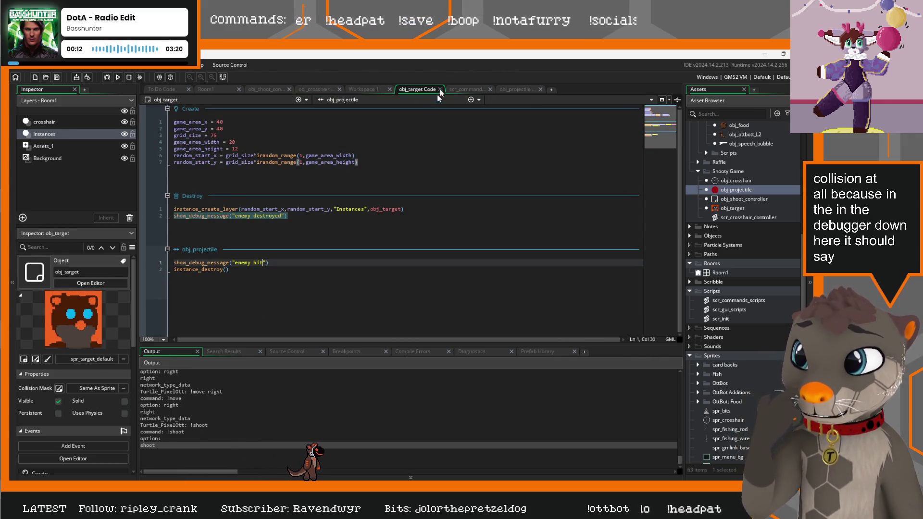
left_click(175, 268)
type(";")
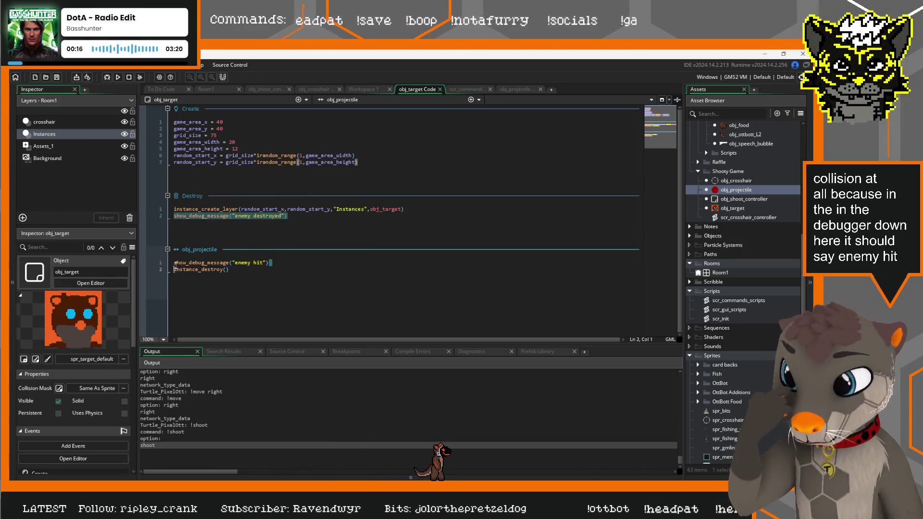
key("shift+Up")
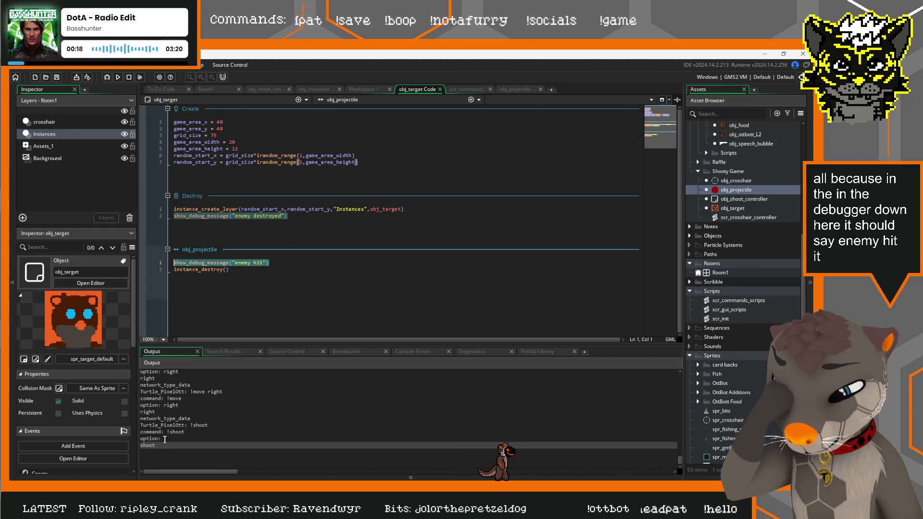
left_click_drag(161, 443, 190, 406)
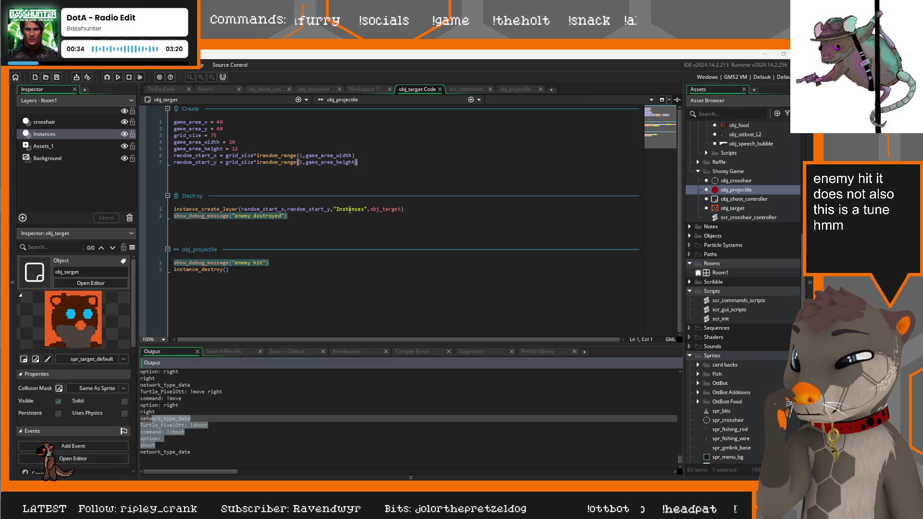
left_click(287, 226)
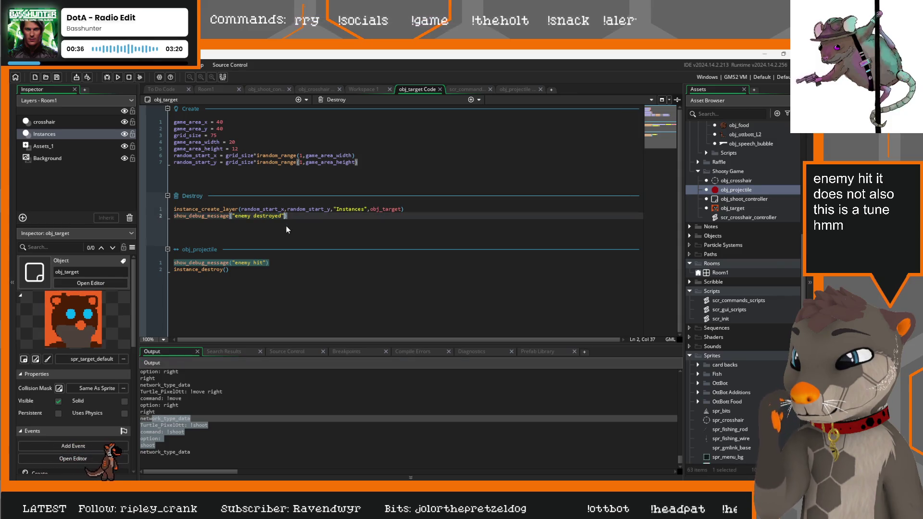
left_click(362, 89)
left_click(423, 90)
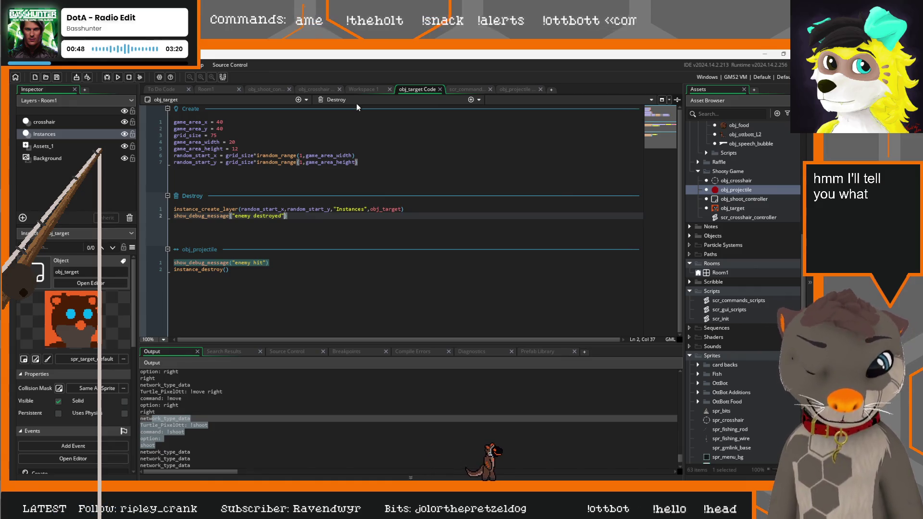
left_click(309, 87)
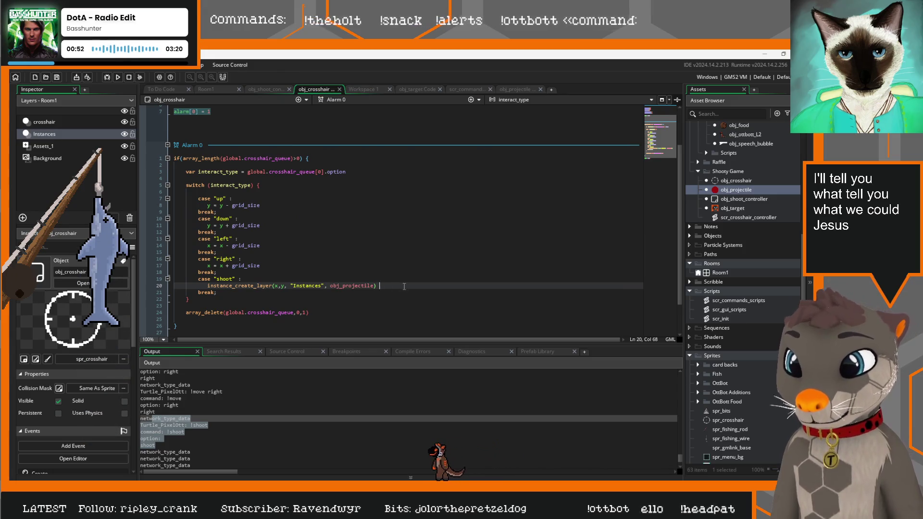
Step: Add an if (x == obj_target.x and y == obj_target.y) condition after the projectile creation
key("Return")
type("if")
key("Return")
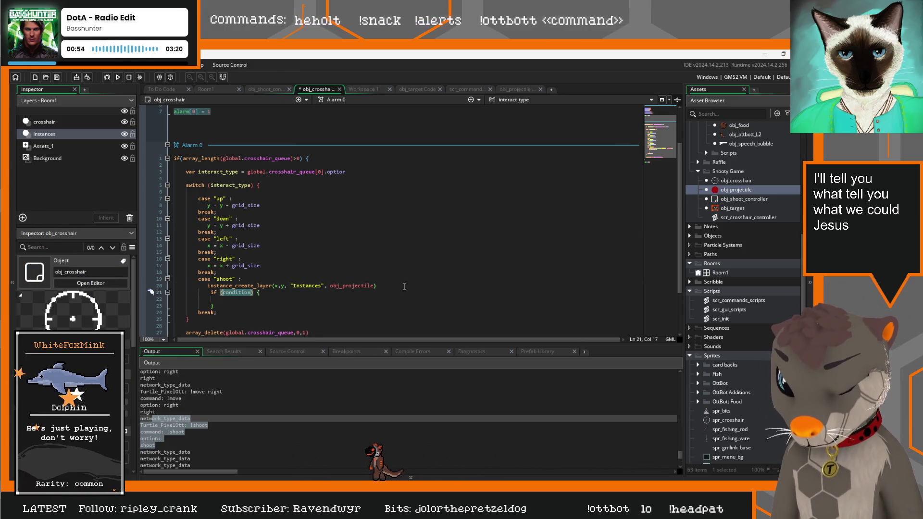
type("x")
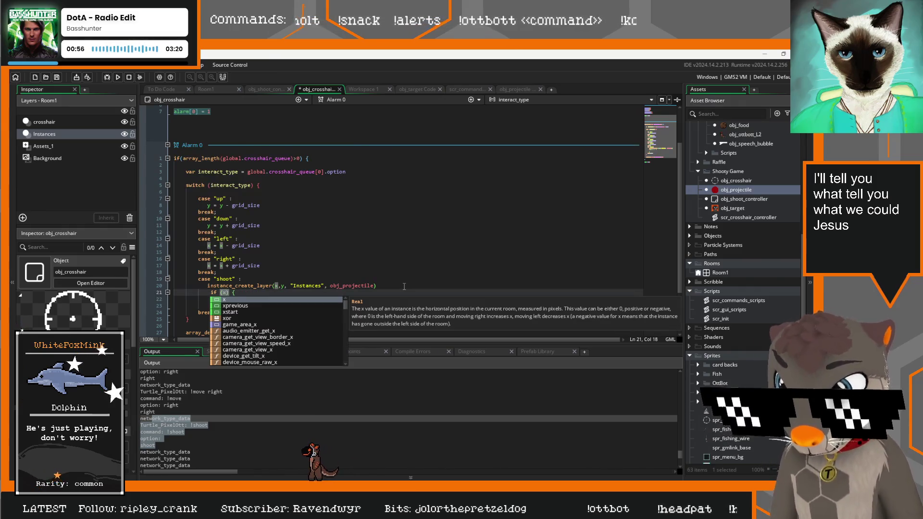
type(" = ")
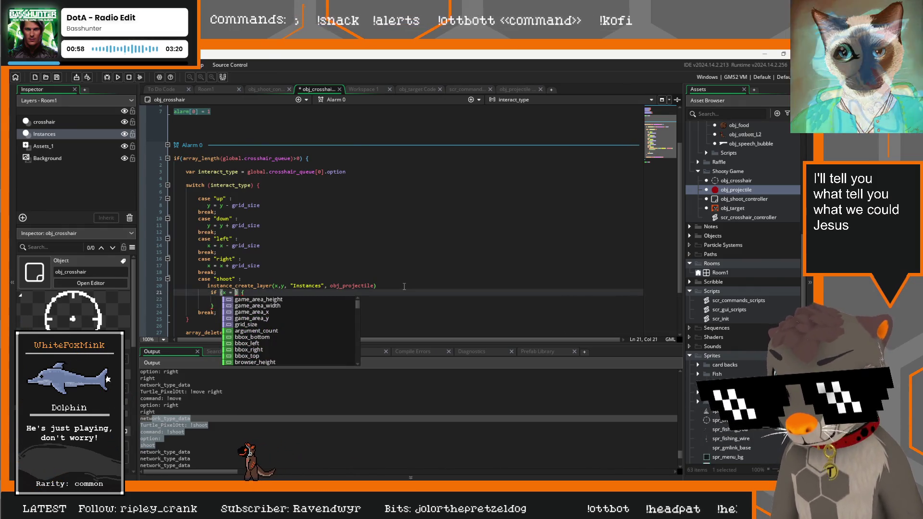
type("obj_")
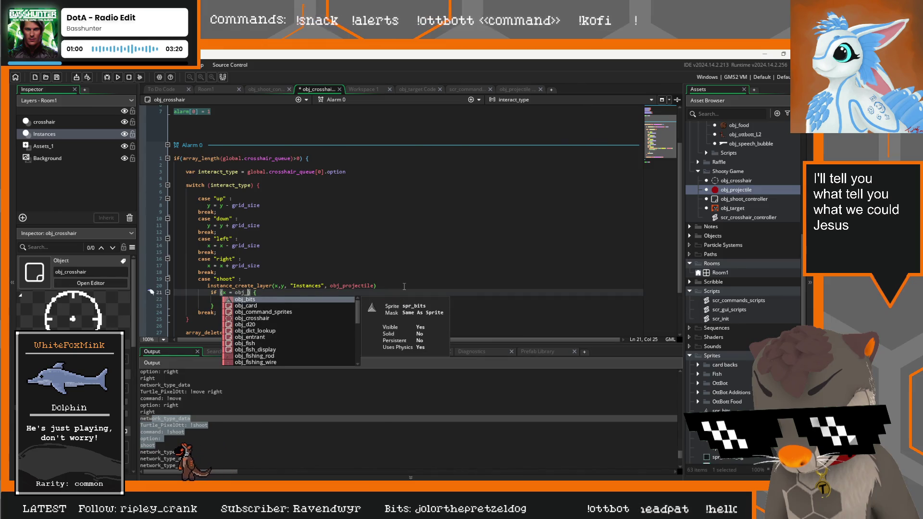
type("target.x")
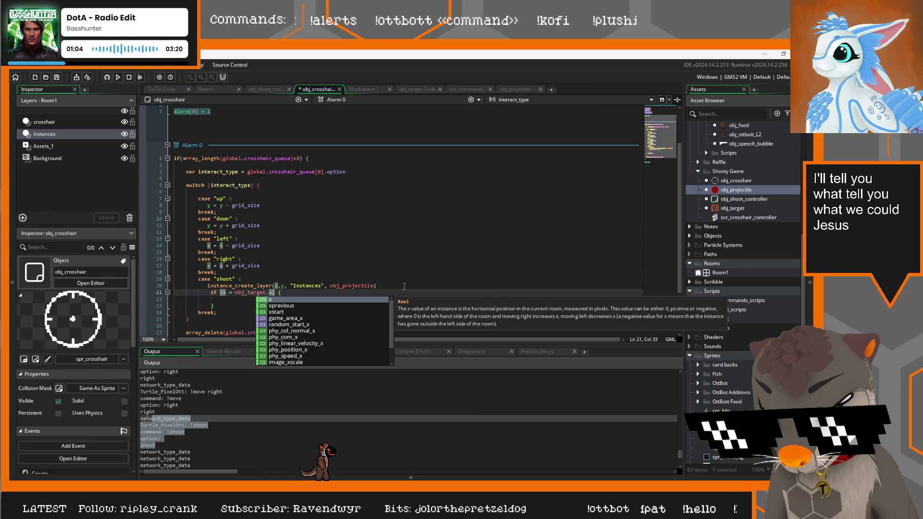
left_click(232, 293)
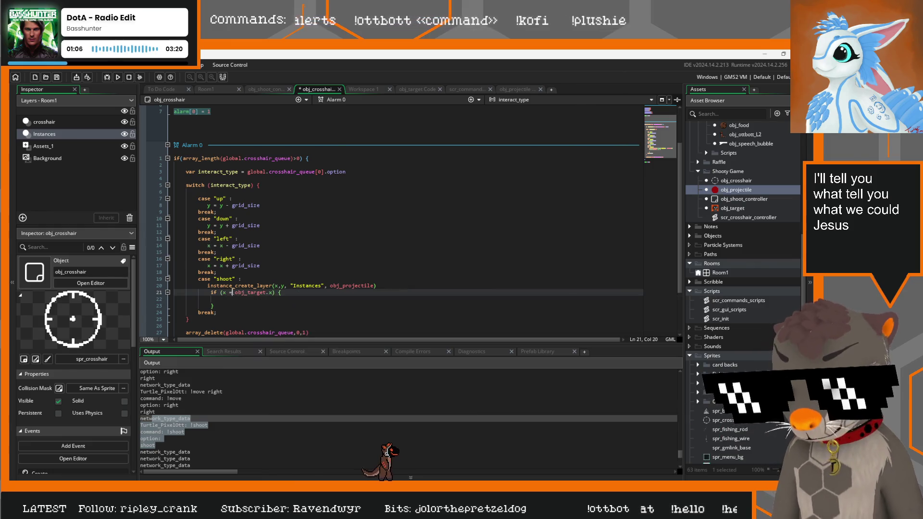
type("=")
left_click(275, 292)
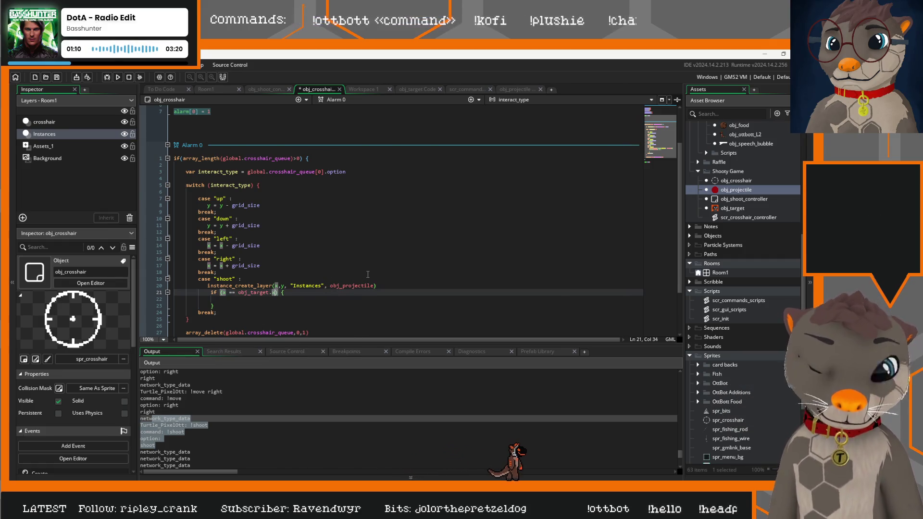
key("Right")
type("and y == ")
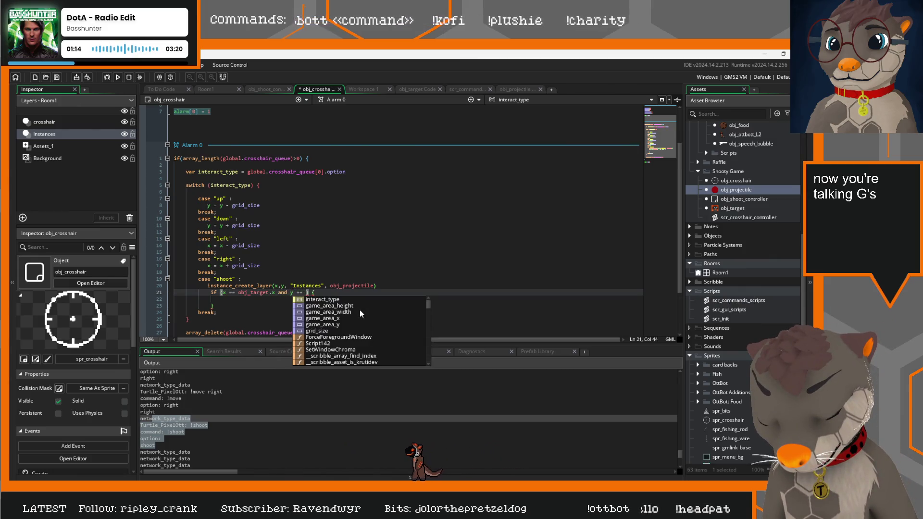
type("obj_target")
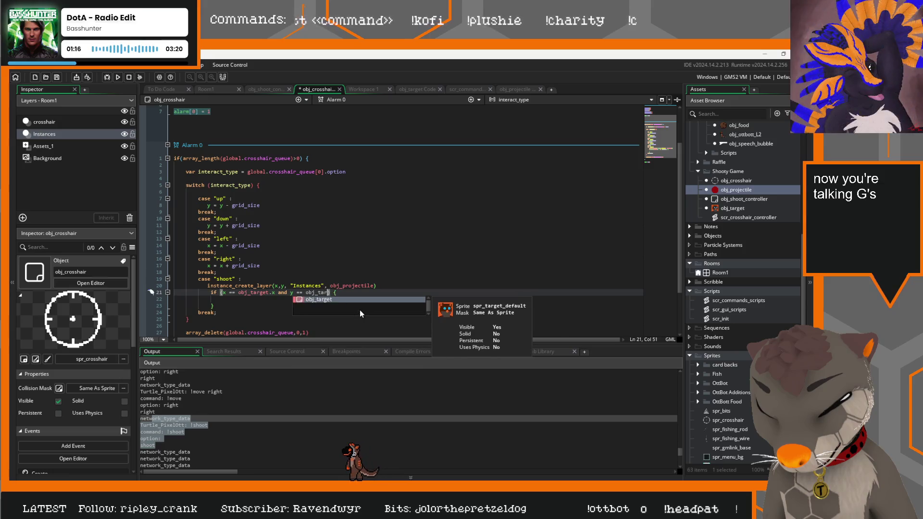
type(".y")
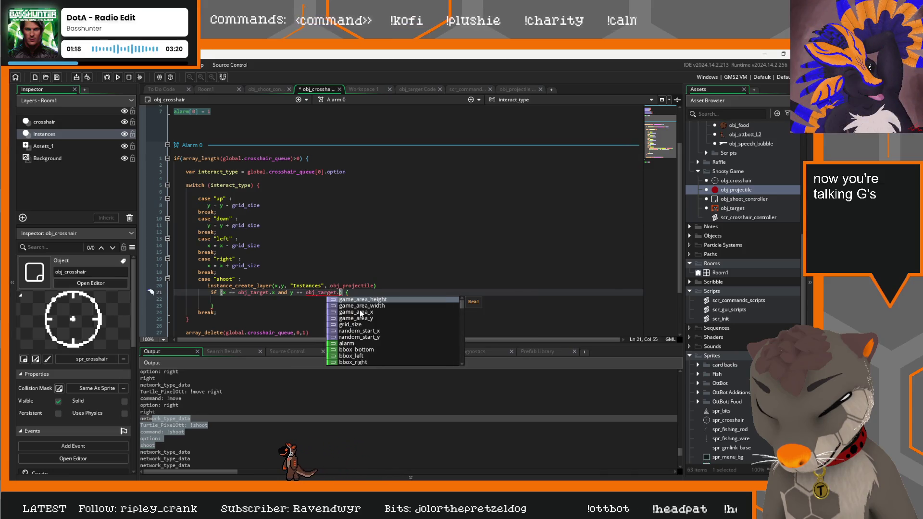
key("Escape")
Step: Put instance_destroy(obj_target) inside the if block
key("Down")
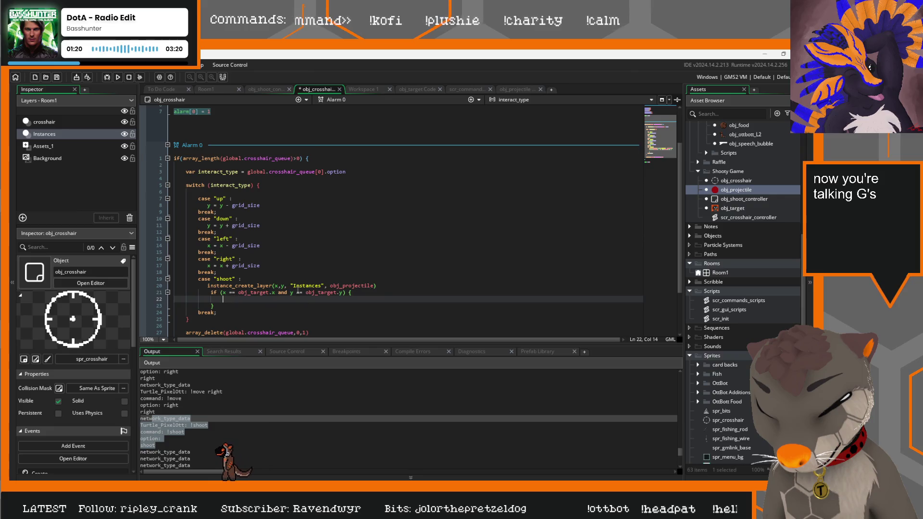
type("instance_s")
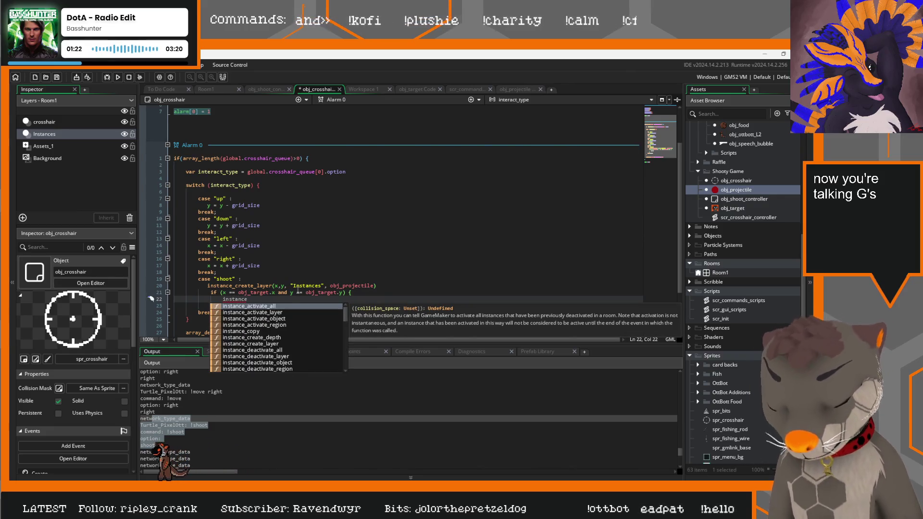
key("BackSpace")
type("des")
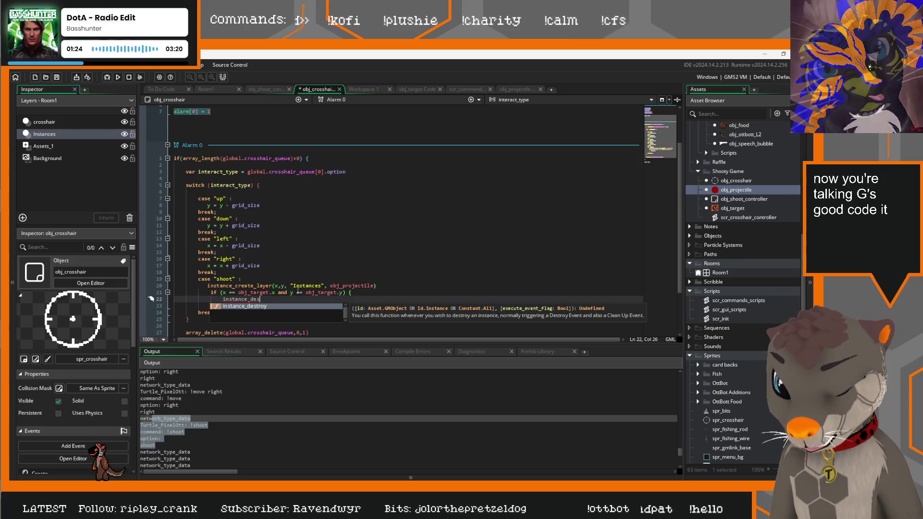
type("troy(obj_")
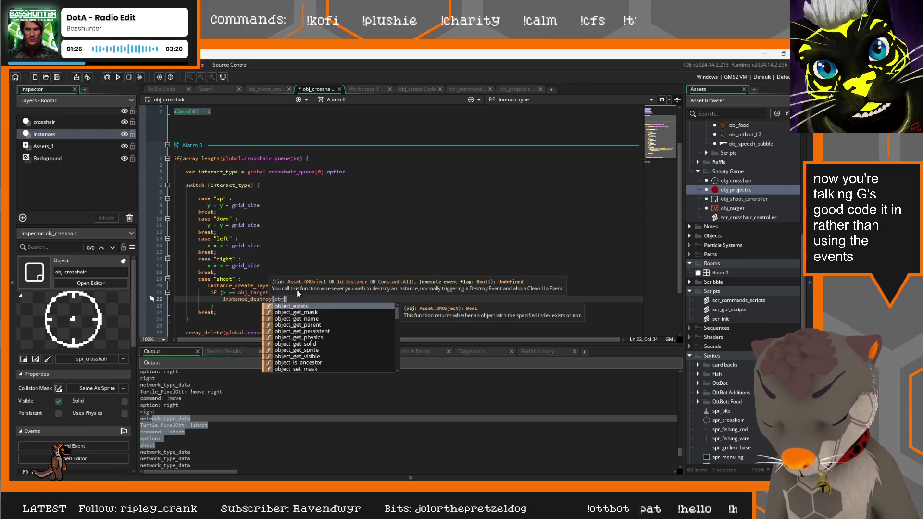
type("target")
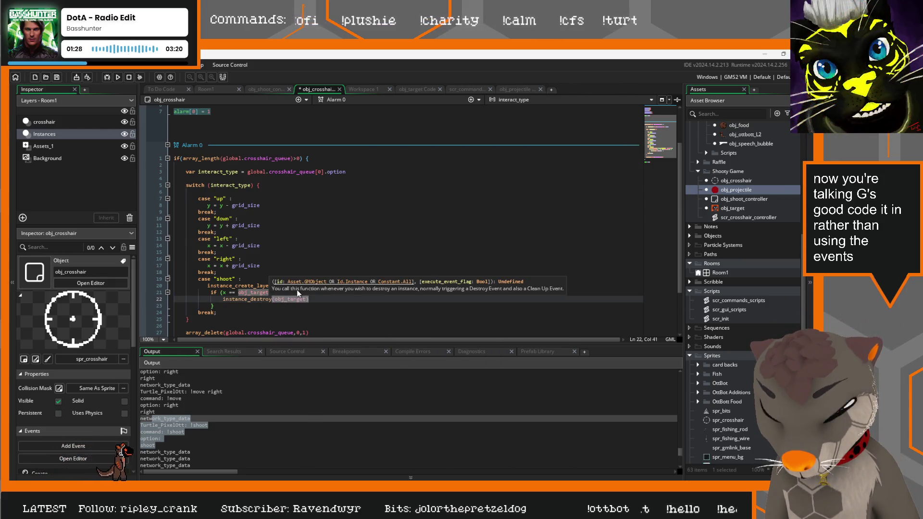
left_click(288, 261)
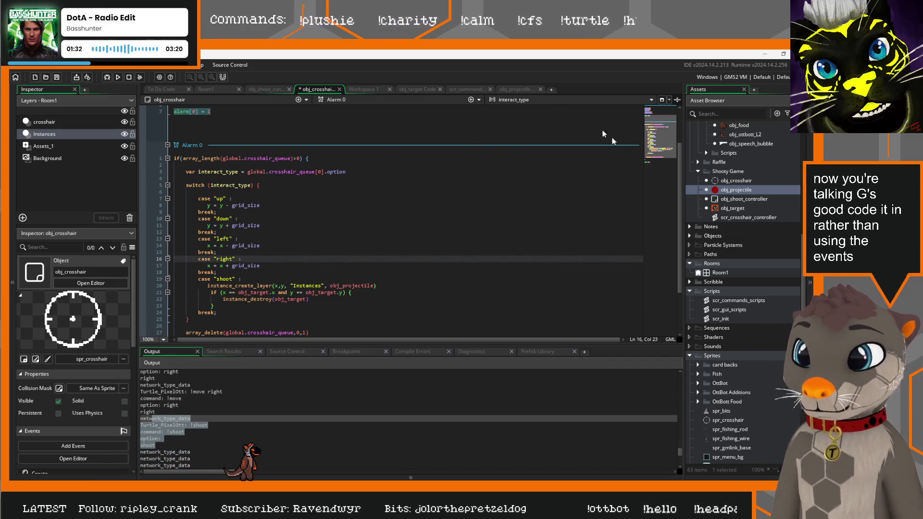
scroll(753, 387, "down", 3)
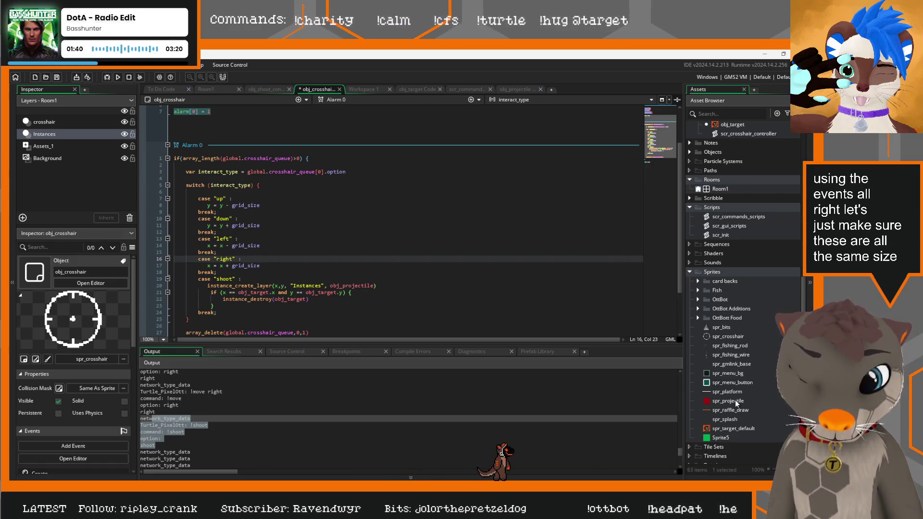
Step: Compare the spr_crosshair and spr_target_default sizes, keep the crosshair at 75×75, and run the game
double_click(735, 336)
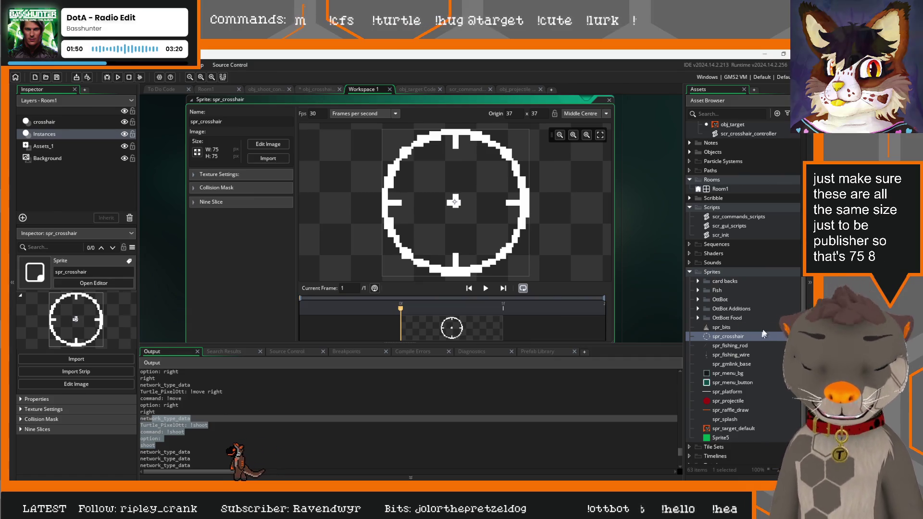
double_click(737, 429)
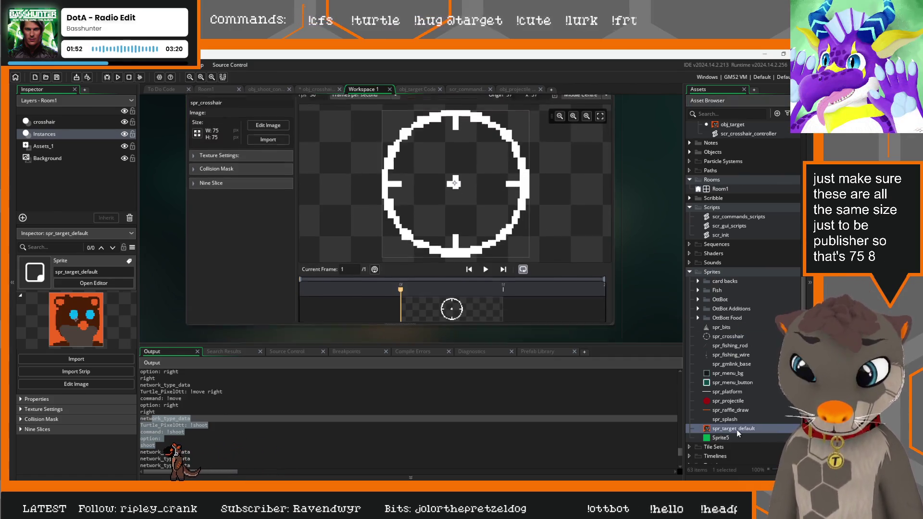
double_click(727, 336)
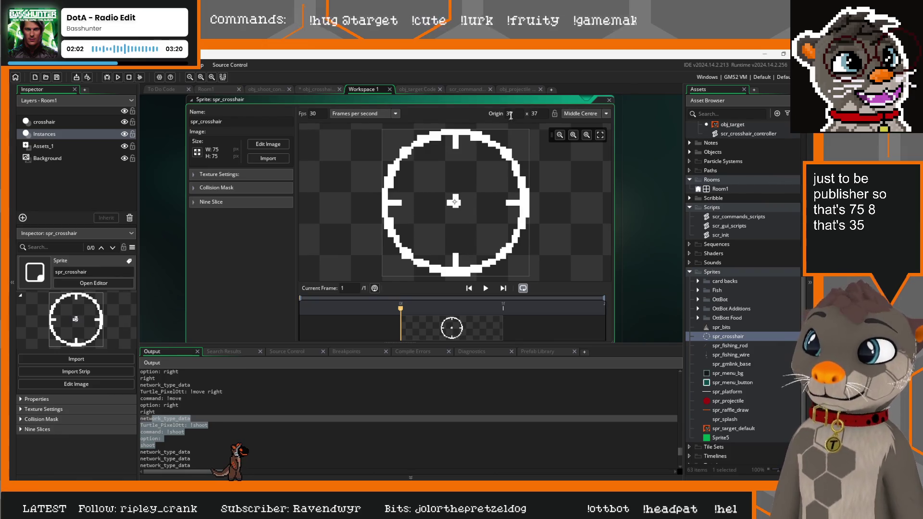
left_click(197, 153)
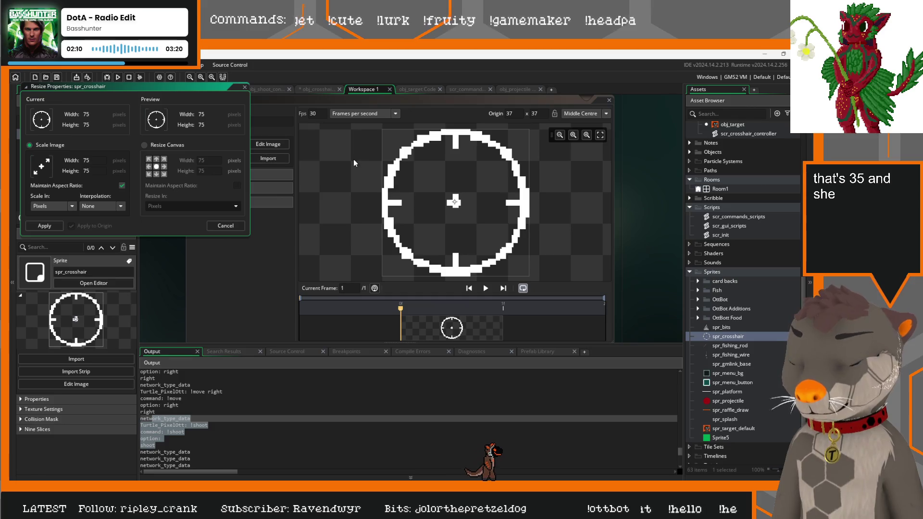
left_click(224, 227)
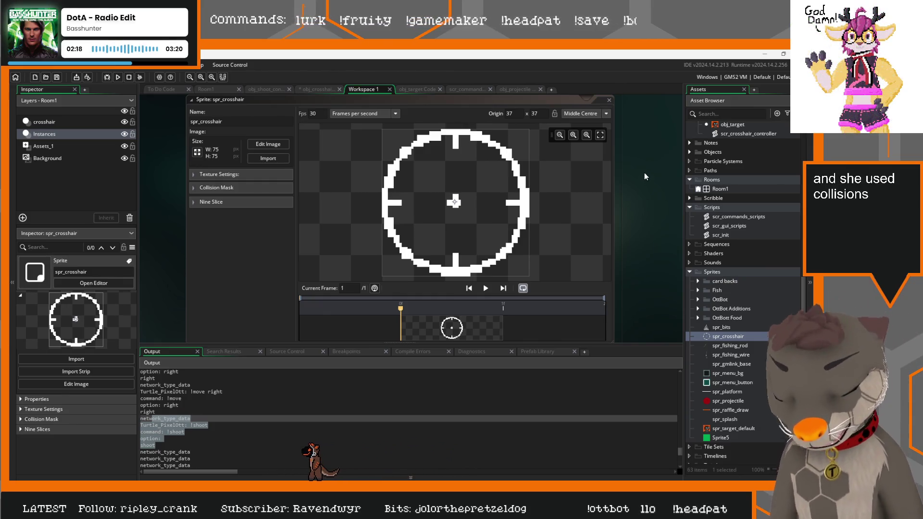
key("F5")
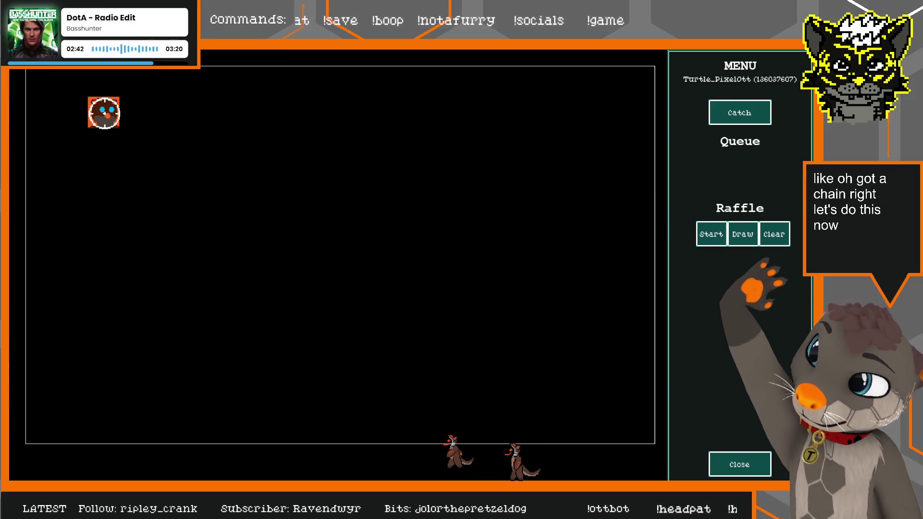
Step: Close the test run and scroll the output log to its Run Program Complete message
left_click(739, 464)
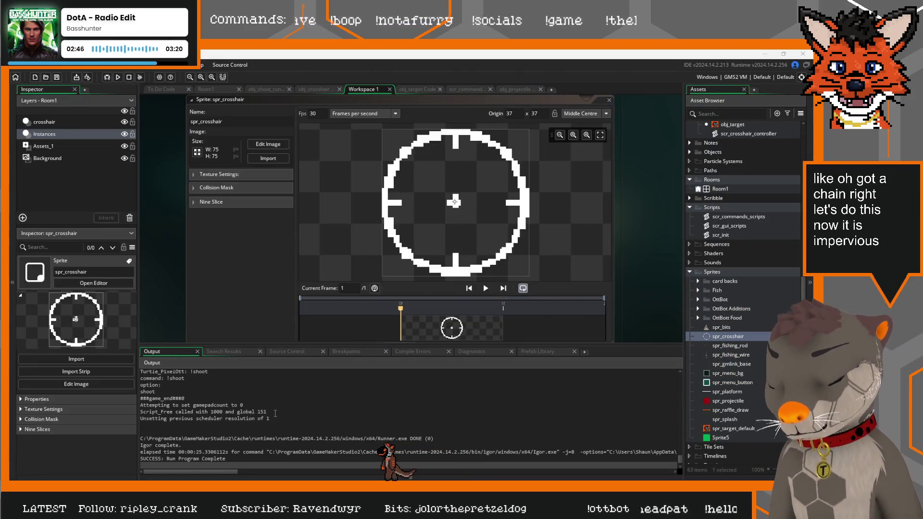
scroll(292, 445, "up", 1)
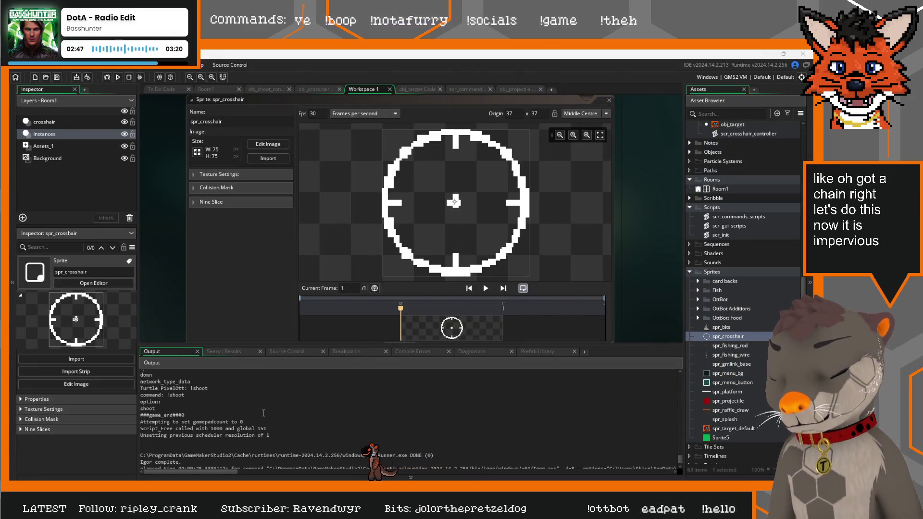
Step: Back in obj_target's code, review its Destroy and collision events, then add an empty Draw GUI event
left_click(421, 89)
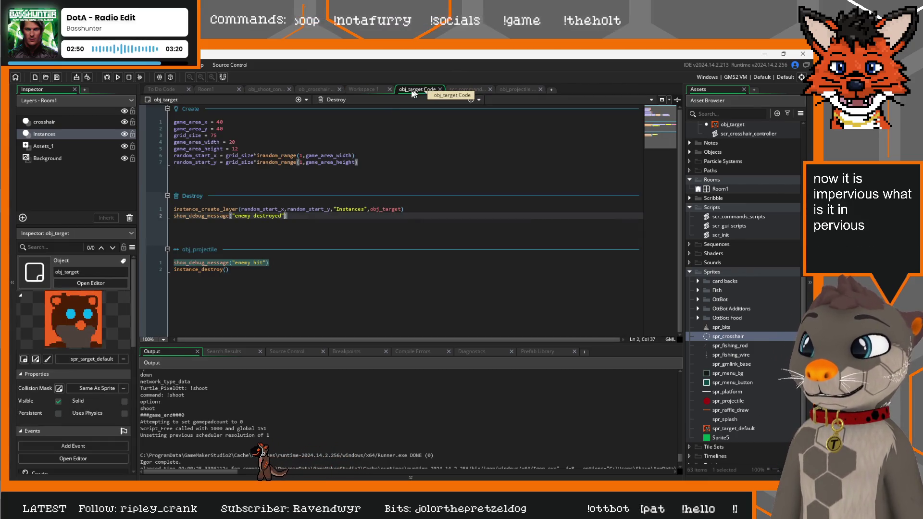
left_click_drag(403, 208, 162, 209)
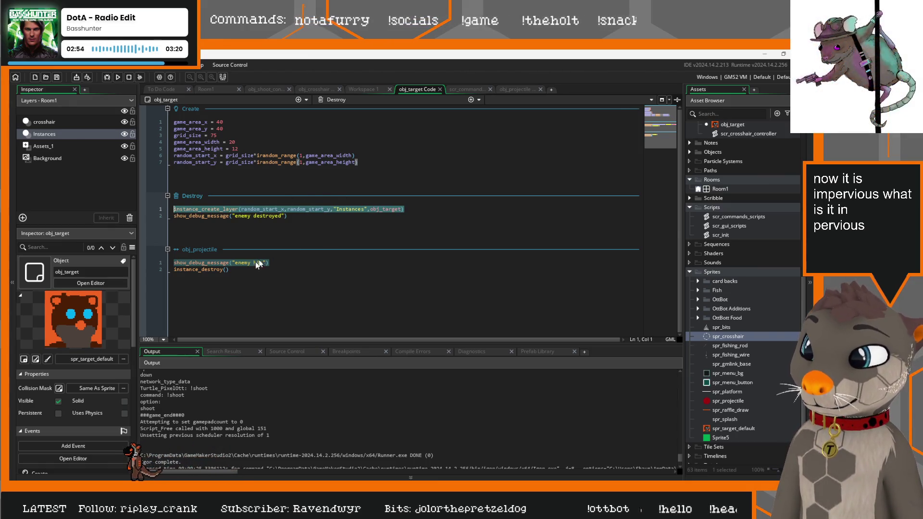
left_click(241, 270)
left_click(183, 260, "shift")
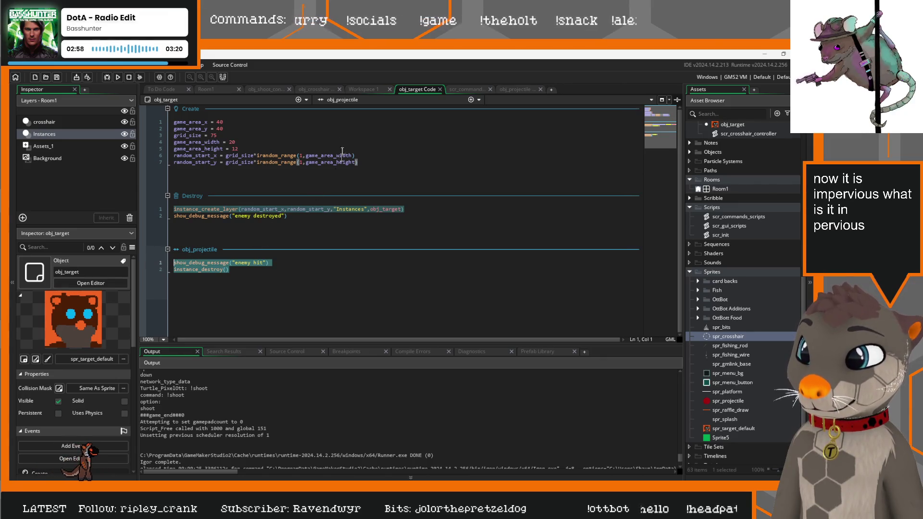
left_click(231, 271)
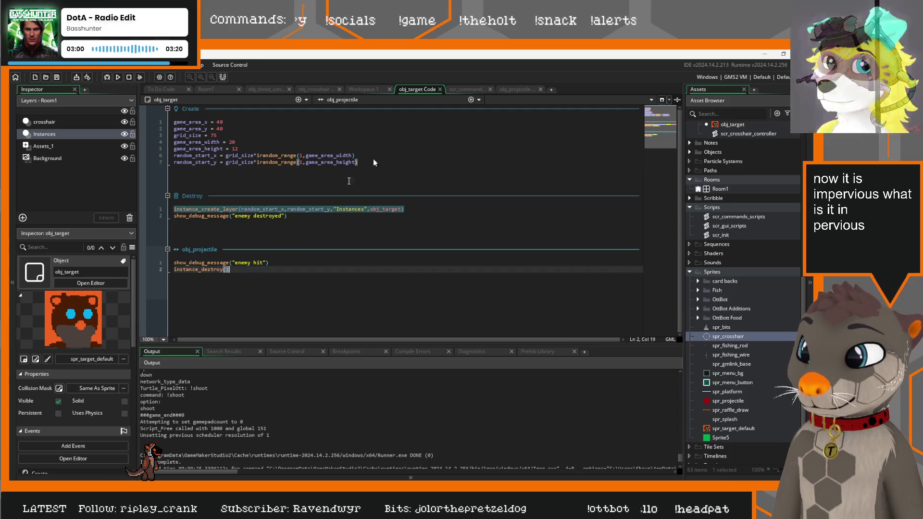
left_click(479, 99)
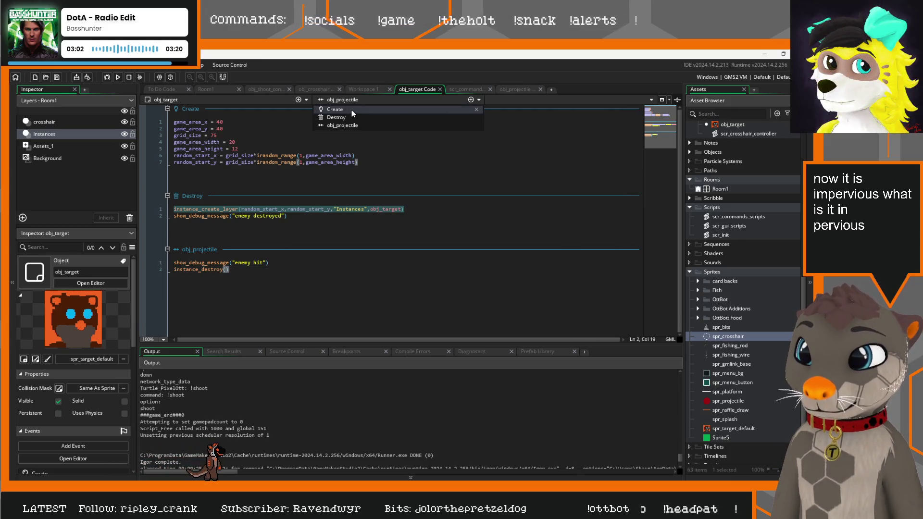
left_click(471, 99)
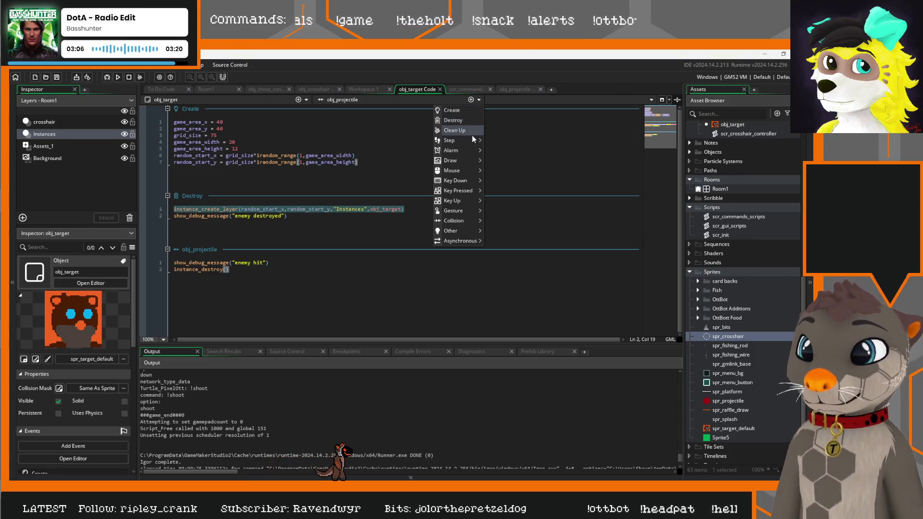
mouse_move(465, 160)
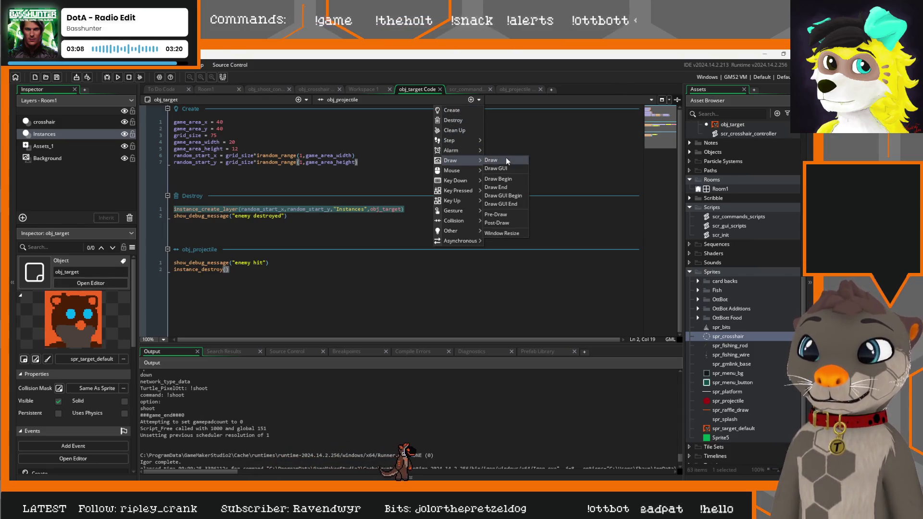
left_click(509, 170)
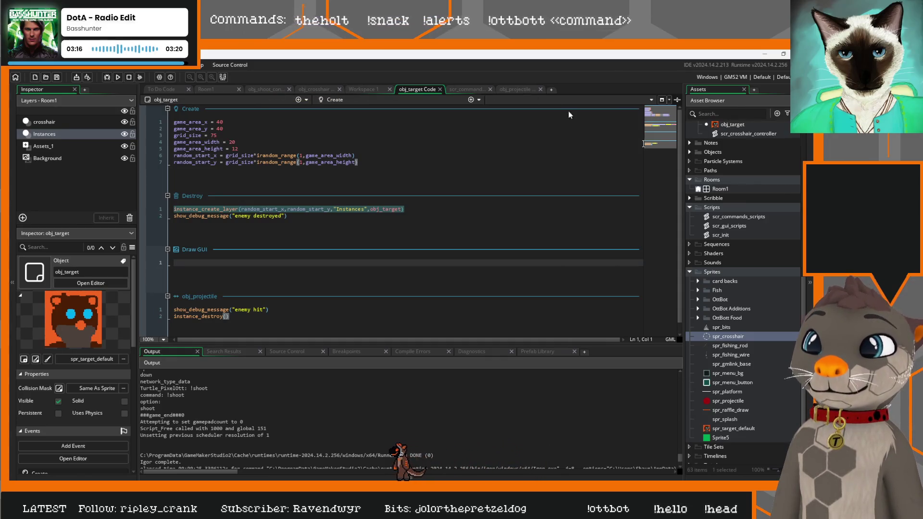
Step: Open obj_room_controller from the Objects folder, select its scribble MENU block, and switch to obj_crosshair
scroll(754, 337, "up", 3)
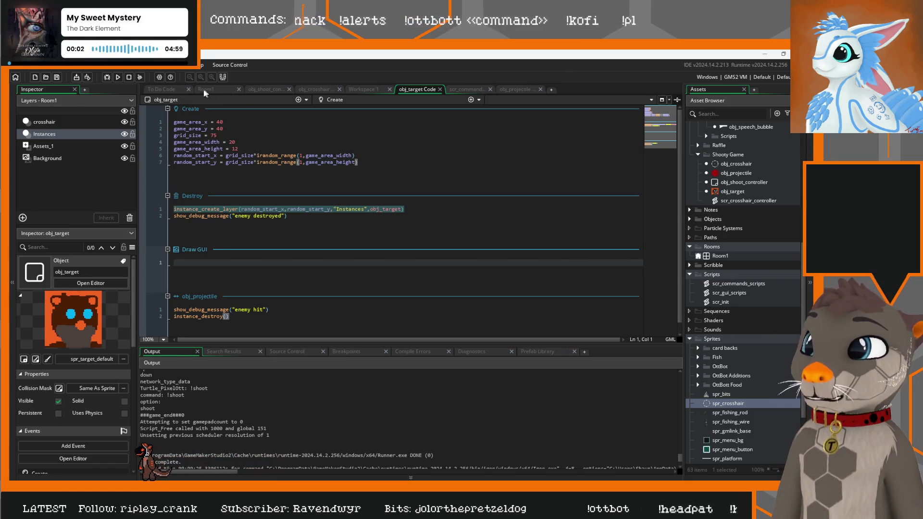
scroll(734, 249, "up", 4)
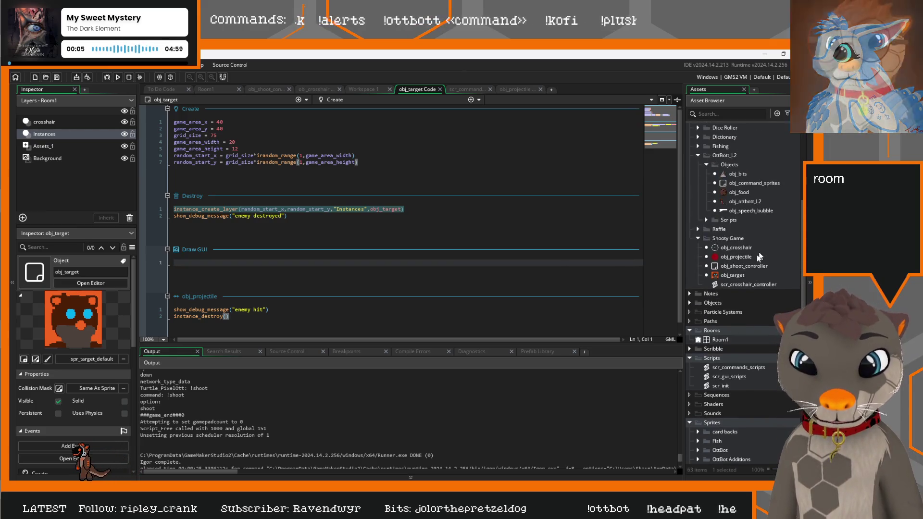
double_click(708, 337)
double_click(759, 355)
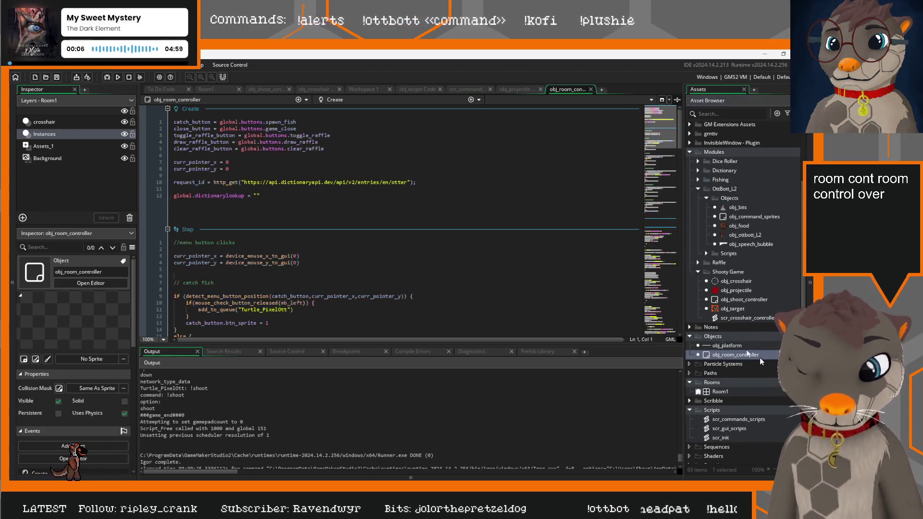
scroll(246, 276, "down", 15)
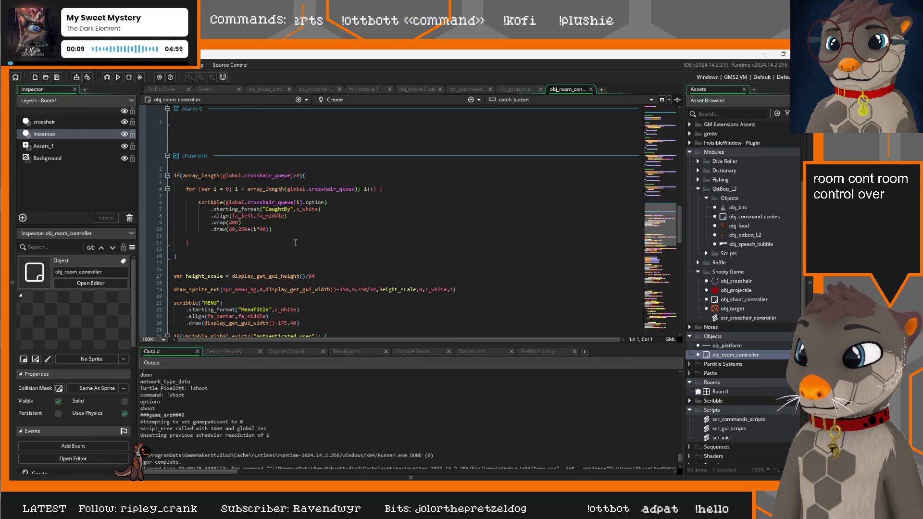
left_click_drag(301, 204, 173, 182)
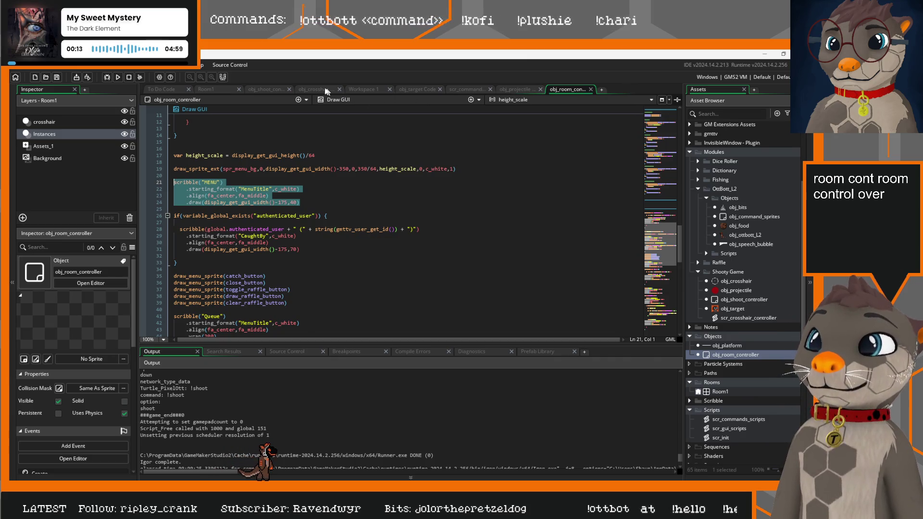
left_click(326, 91)
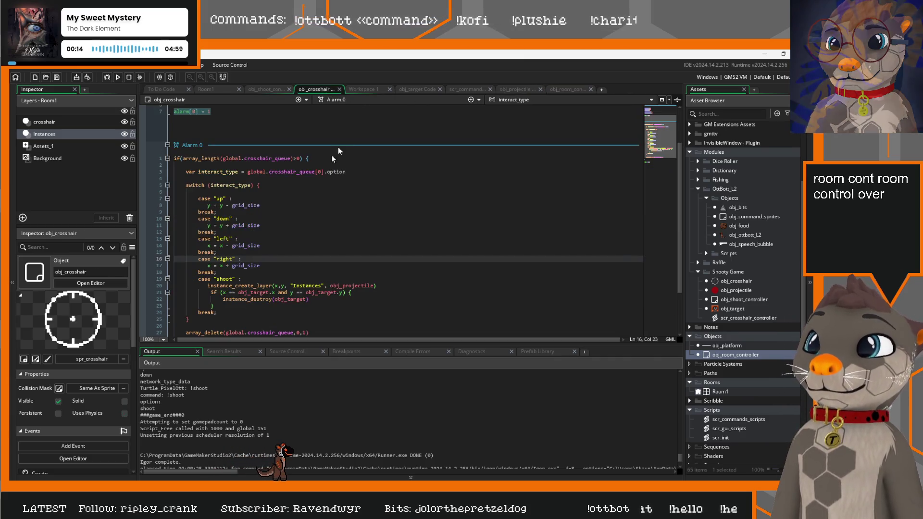
Step: Add a Draw GUI event to obj_crosshair and paste the copied scribble block into it
left_click(471, 100)
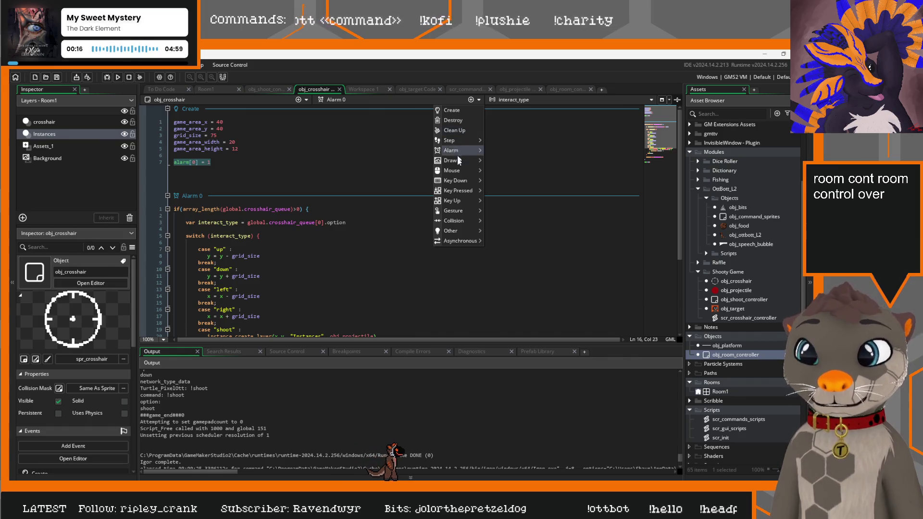
mouse_move(468, 151)
left_click(497, 168)
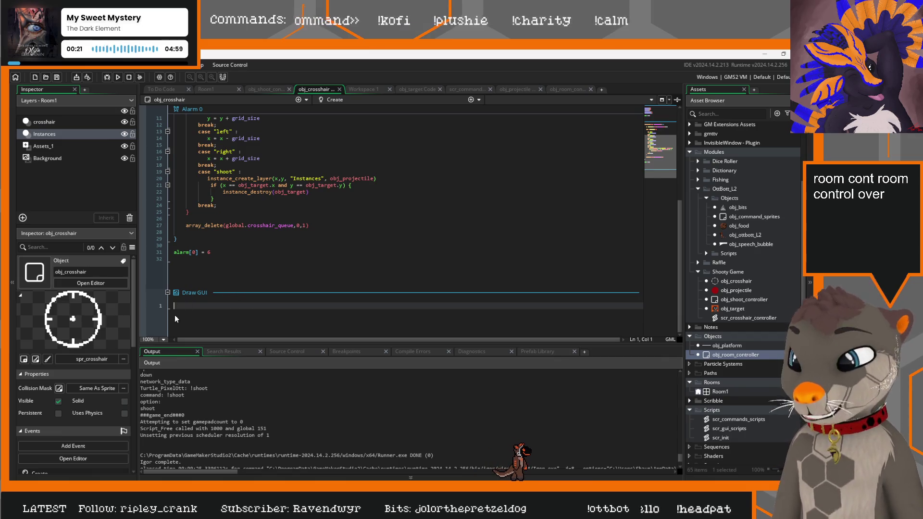
type("scribble(\"MENU\")     .starting_format(\"MenuTitle\",c_white)     .align(fa_center,fa_middle)     .draw(display_get_gui_width()-175,40)")
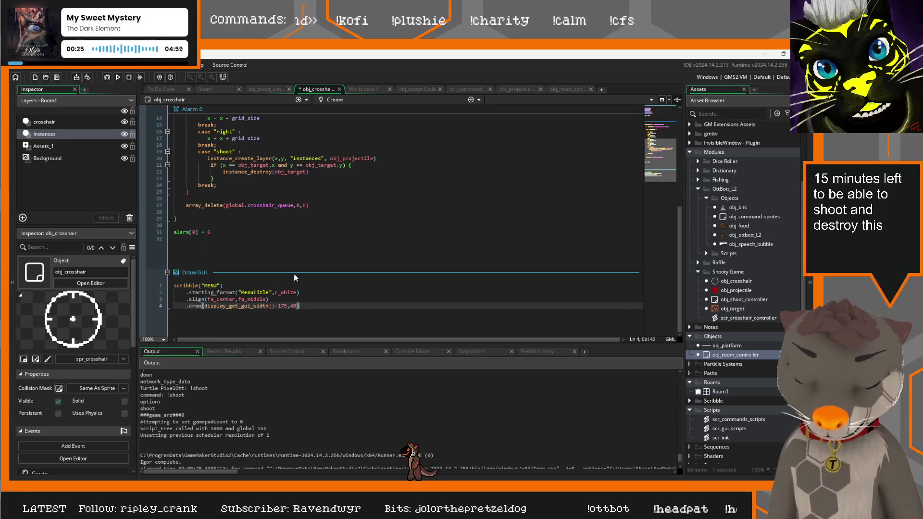
Step: Replace MENU with string(x)+", "+string(y), draw it at x+40, y-40, and select the block
left_click_drag(220, 286, 203, 286)
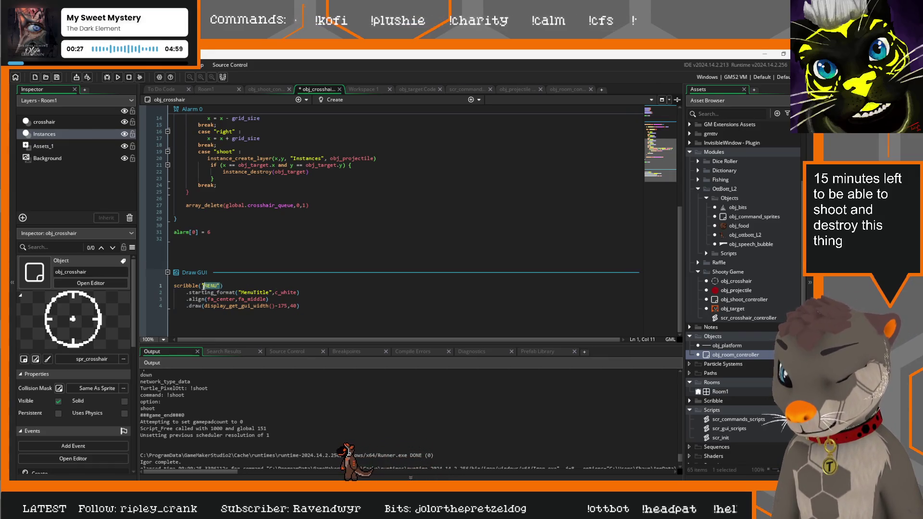
type("string")
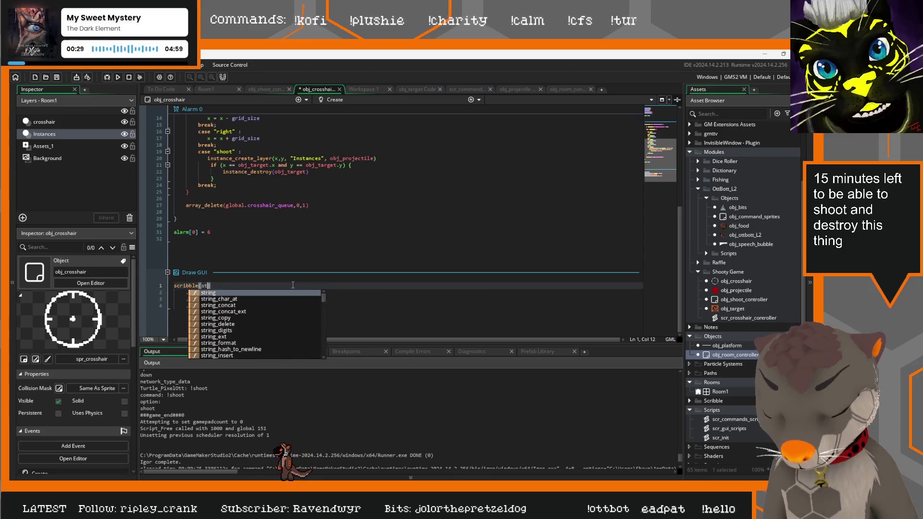
type("(x)")
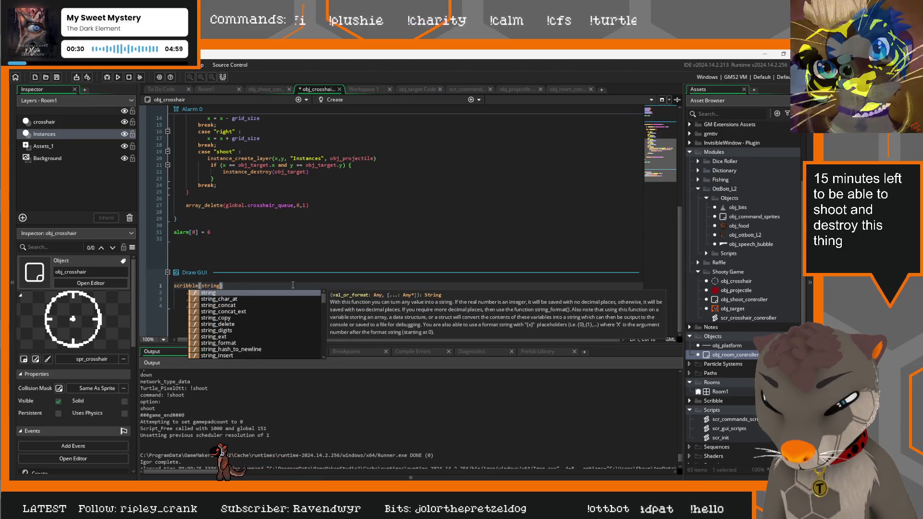
type("+")
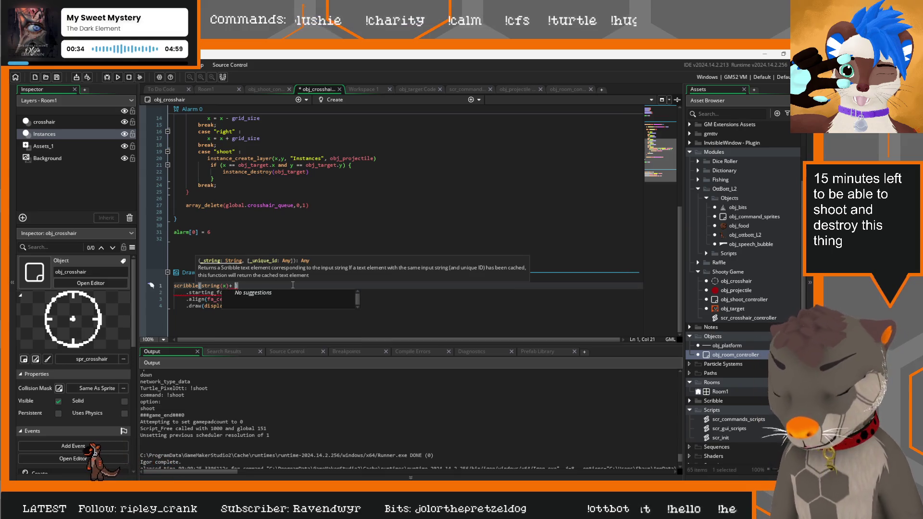
type("string")
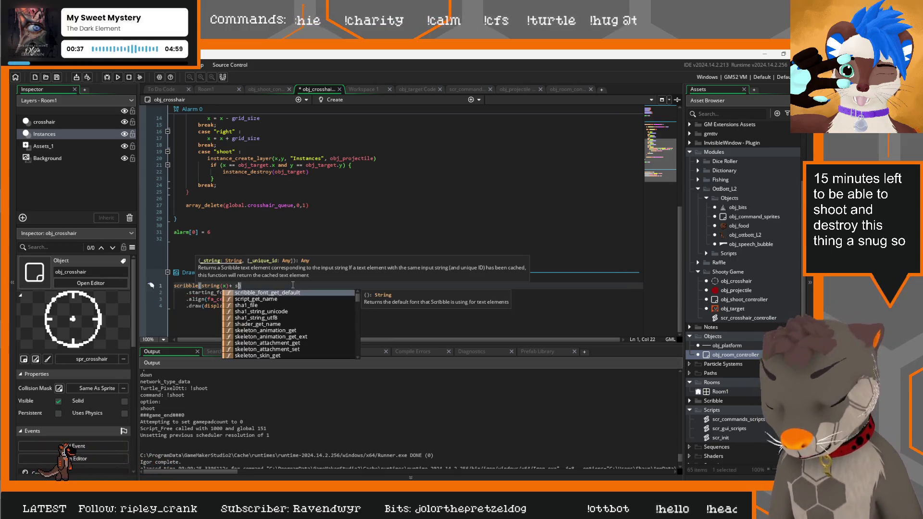
type("(y)")
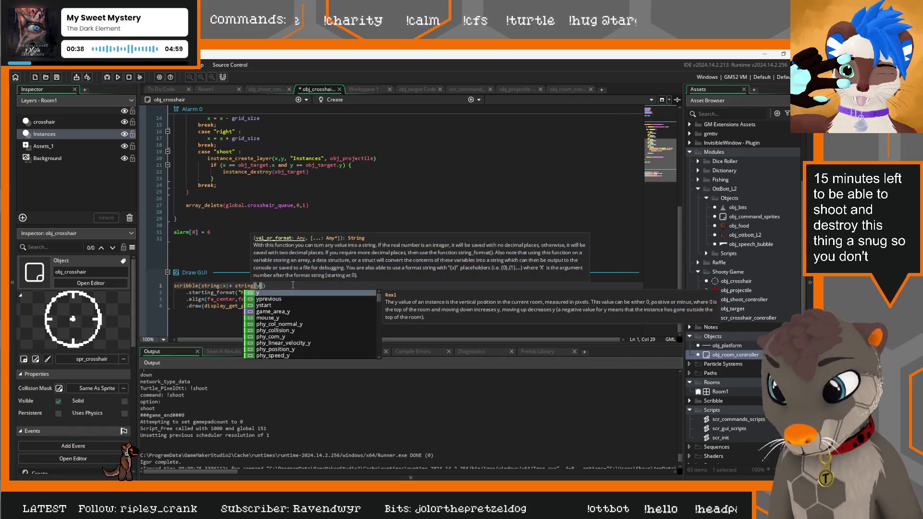
left_click(231, 286)
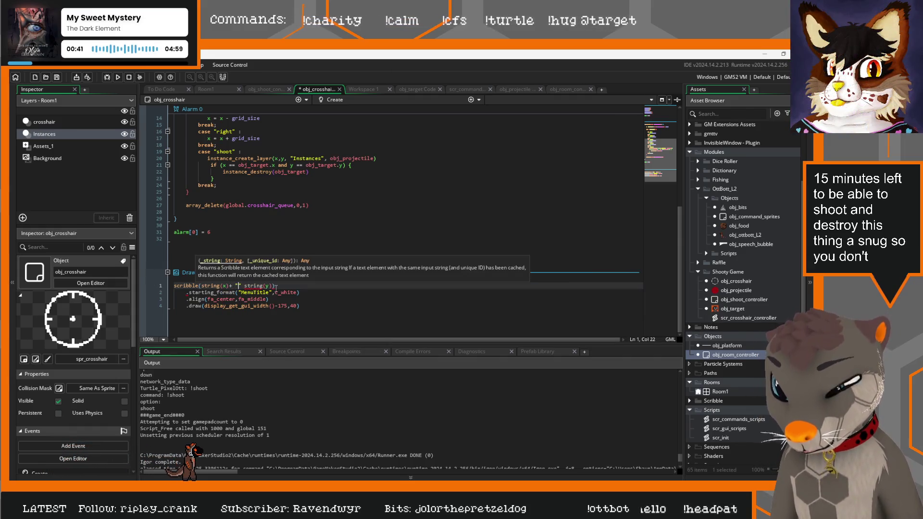
key("Left")
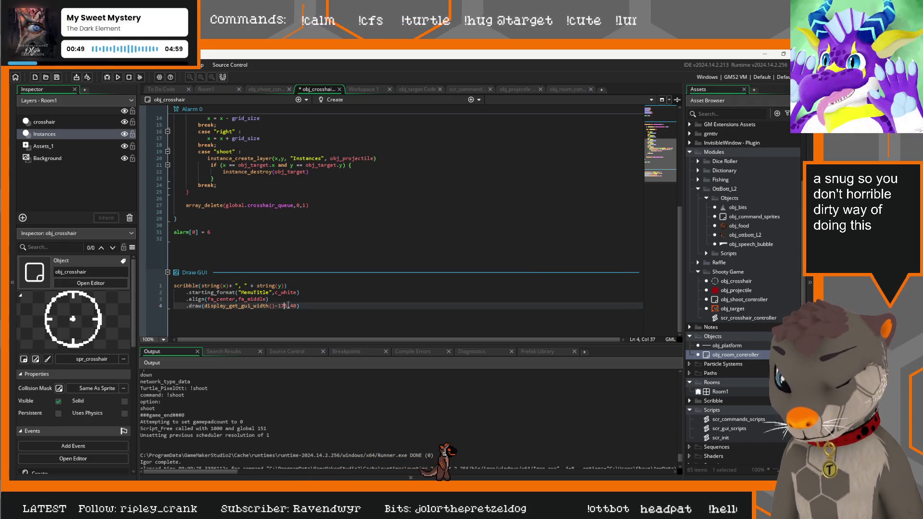
left_click_drag(288, 306, 218, 306)
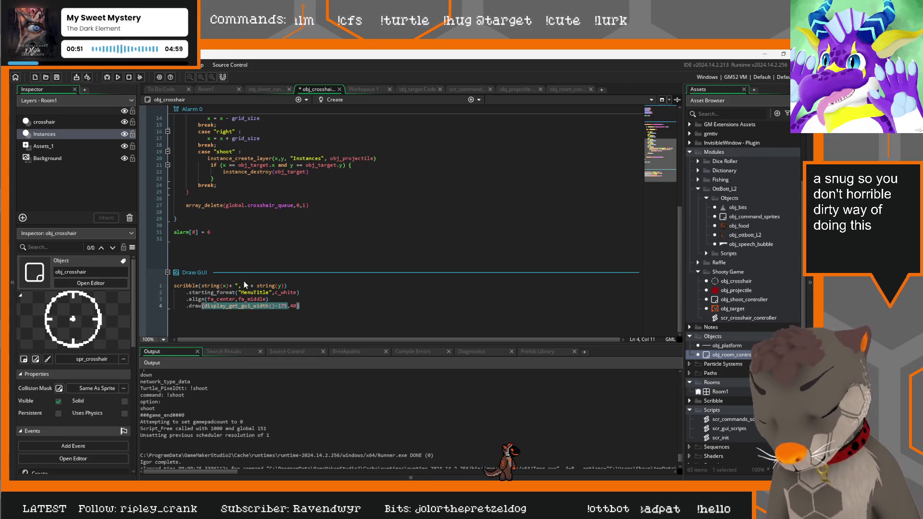
type("x-")
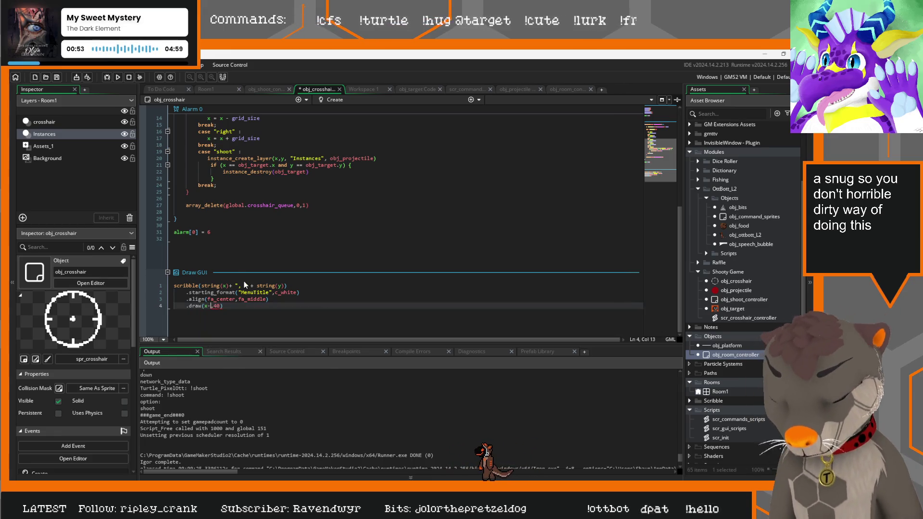
key("BackSpace")
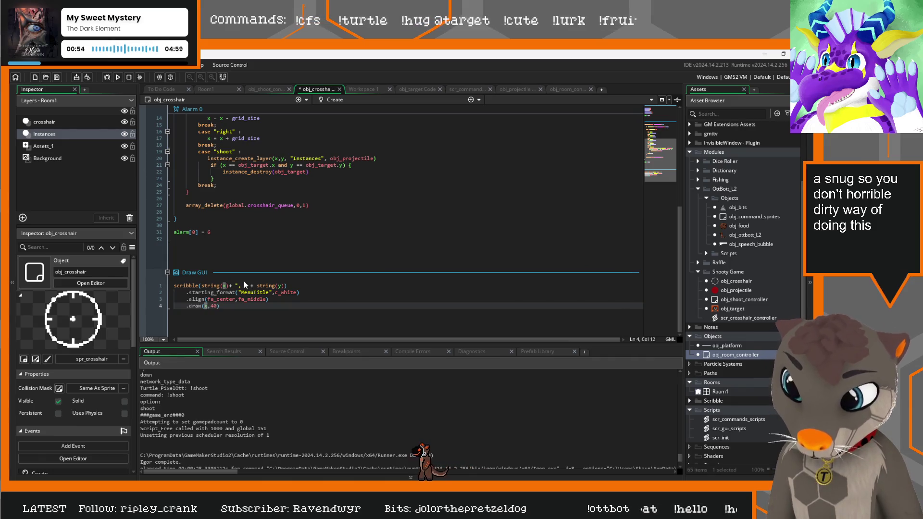
type("+40,")
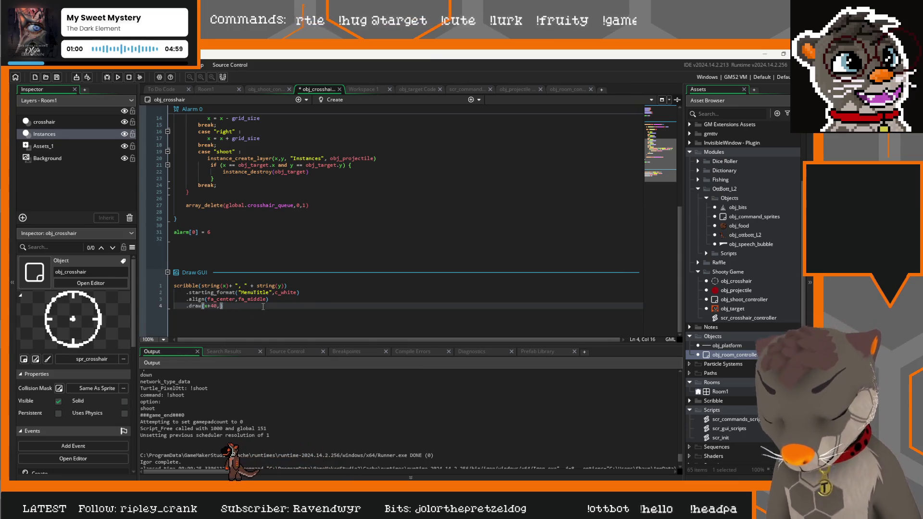
type("y-40")
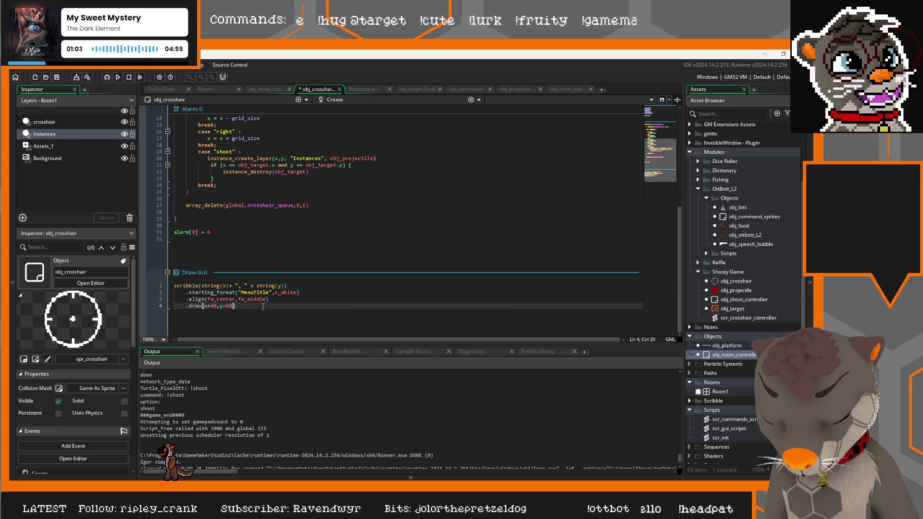
left_click_drag(259, 306, 144, 284)
key("ctrl+c")
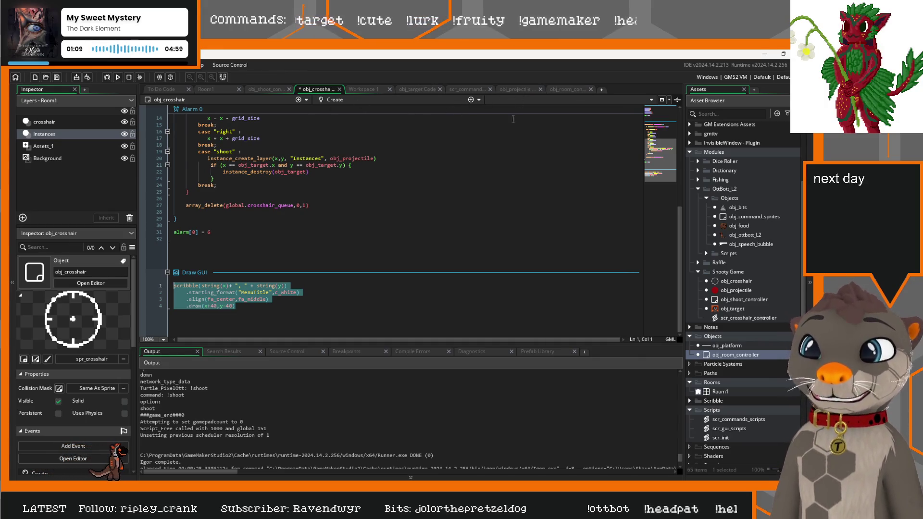
Step: Paste the x, y coordinate-drawing code into obj_target's Draw GUI event and run the game
left_click(418, 90)
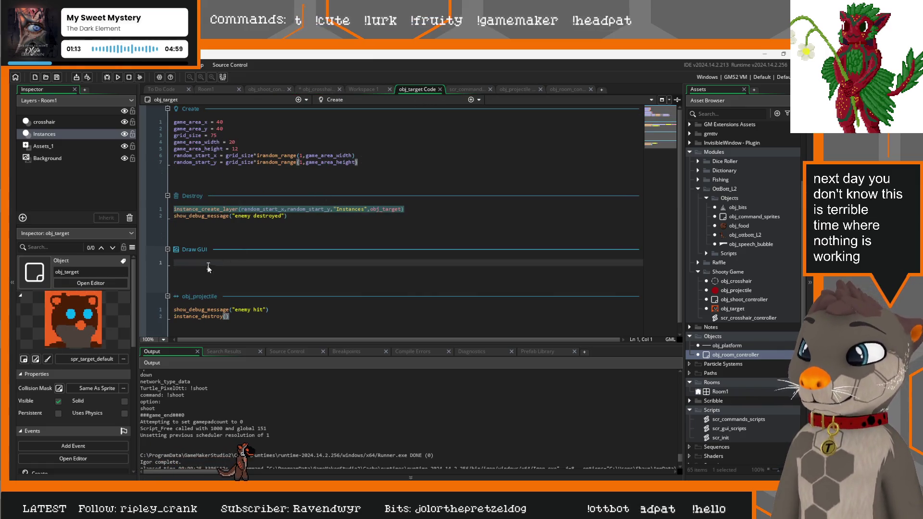
key("ctrl+v")
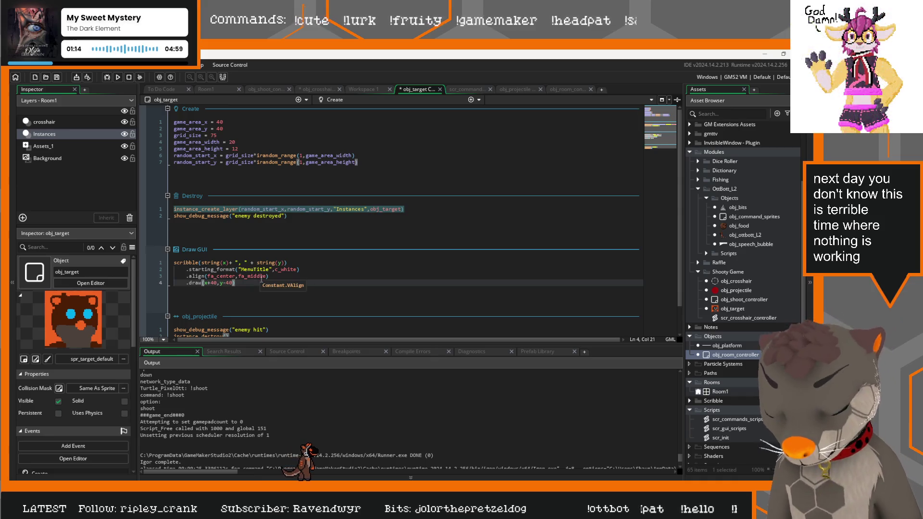
key("F5")
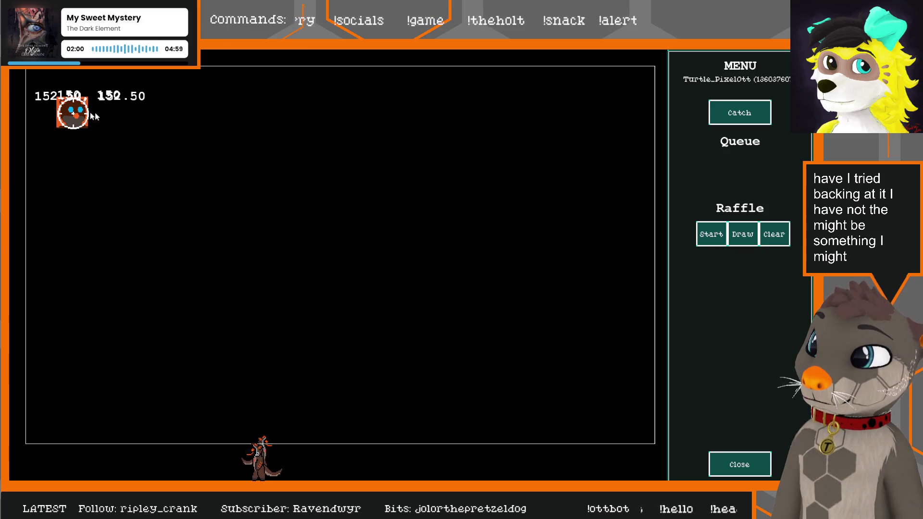
Step: Close the game and verify spr_crosshair and spr_target_default both use a 37×37 Middle Centre origin
left_click(741, 466)
left_click(308, 228)
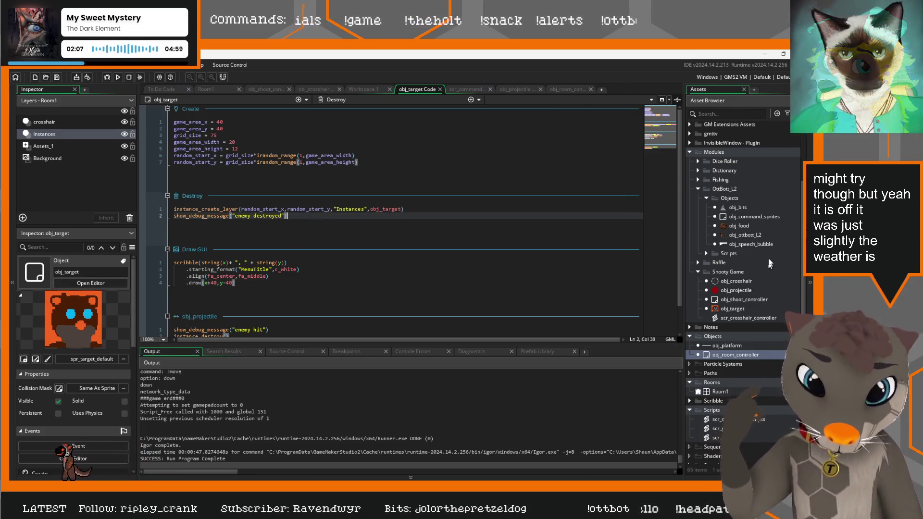
scroll(753, 365, "down", 8)
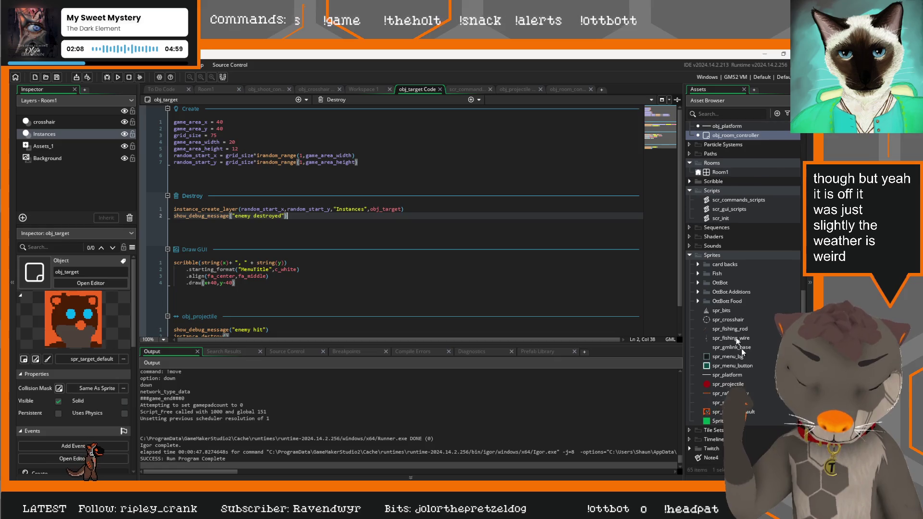
double_click(738, 319)
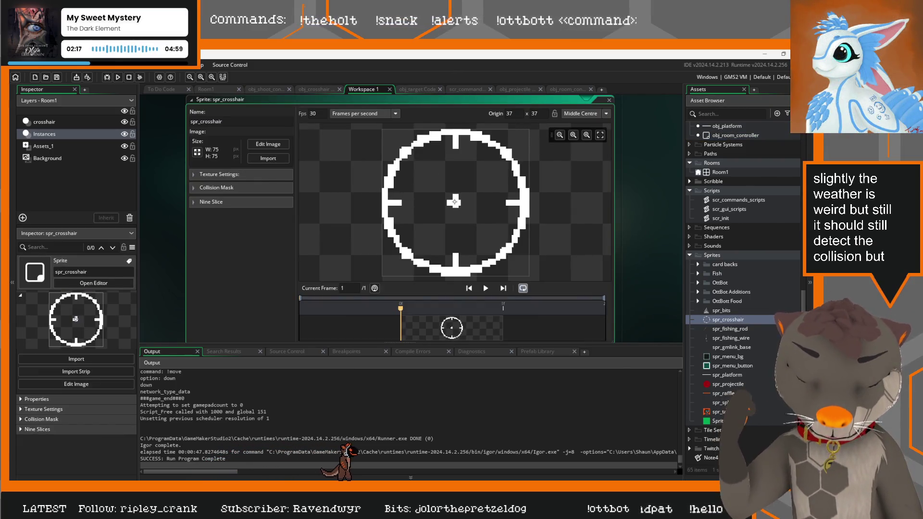
double_click(724, 412)
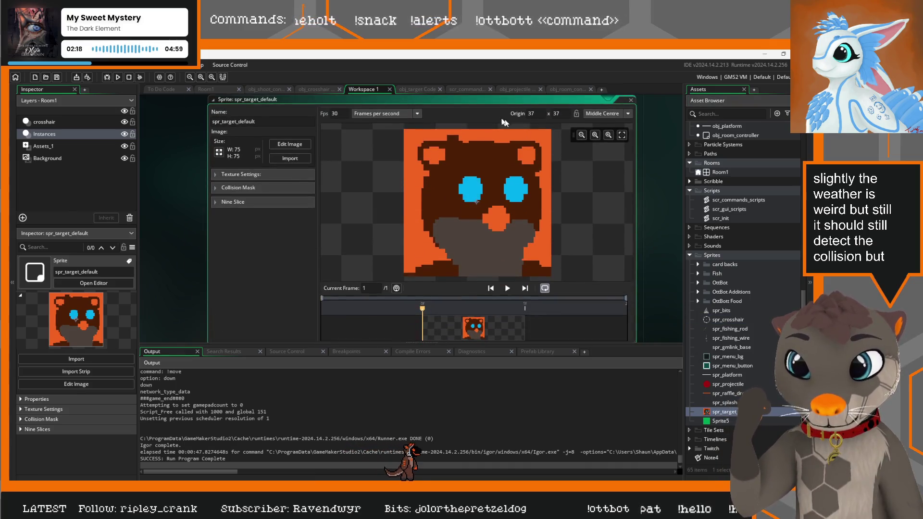
left_click(316, 89)
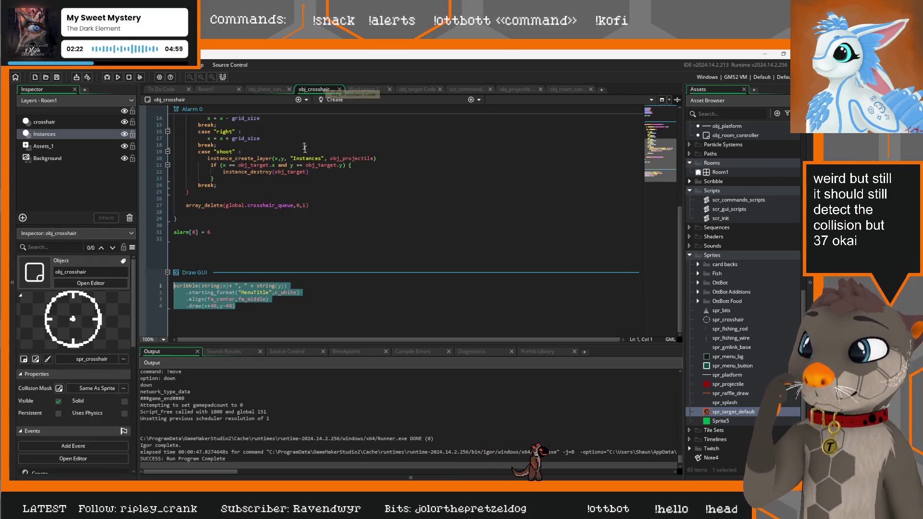